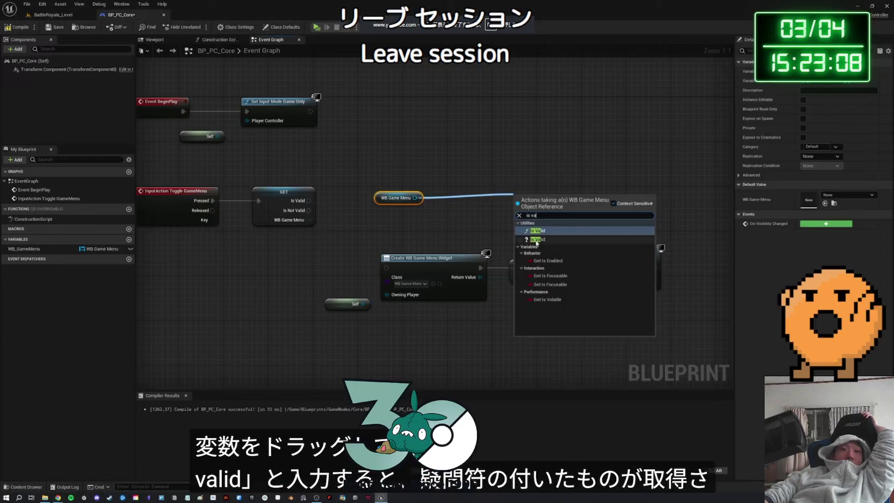
# - Seek the fullscreen tutorial forward to about 18:43, where the Game menu shows in preview
pyautogui.moveTo(544, 206); pyautogui.dragTo(467, 179)
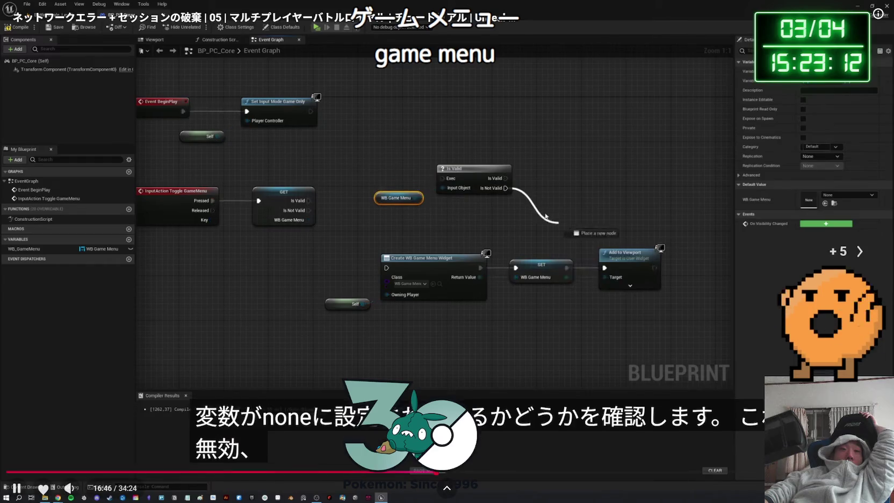
pyautogui.press('Right')
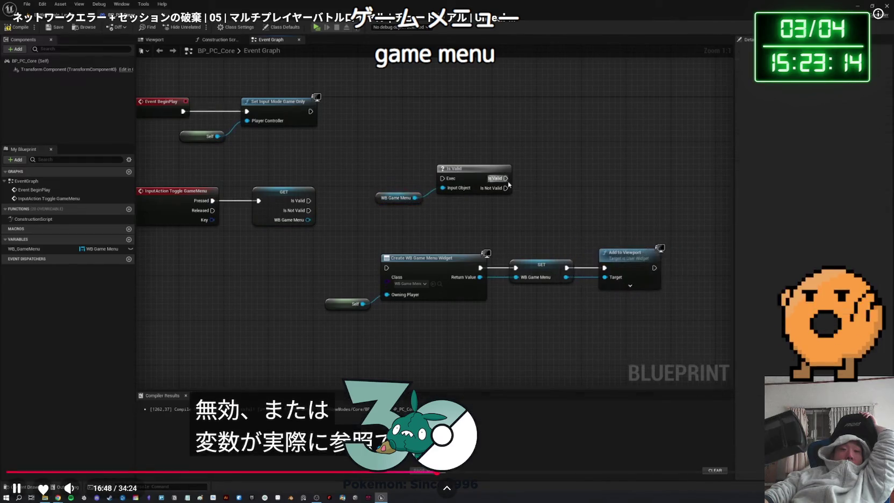
pyautogui.press('Right')
pyautogui.press('Right')
pyautogui.press('Right')
pyautogui.press('Right')
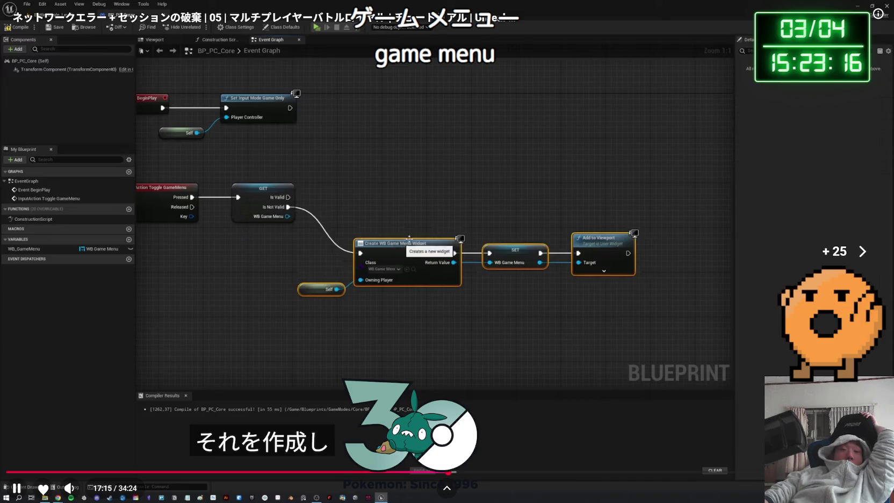
pyautogui.press('Right')
pyautogui.press('Right')
pyautogui.press('Right')
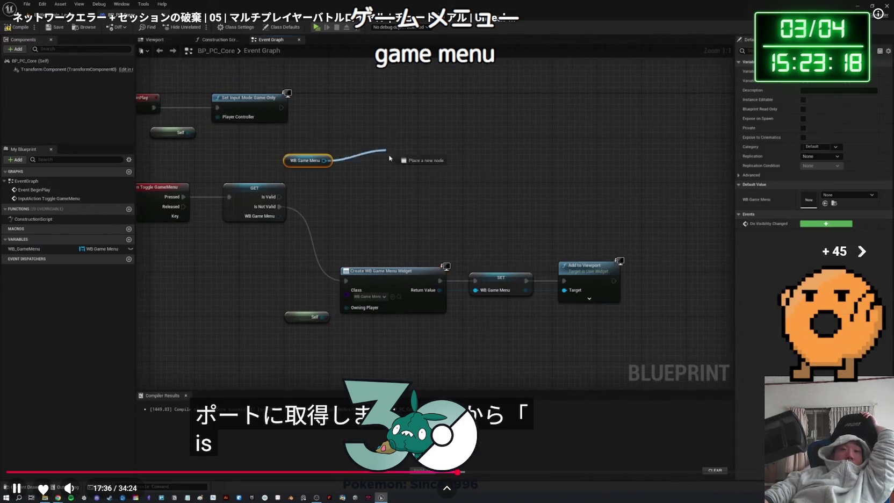
pyautogui.press('Right')
pyautogui.press('Right')
pyautogui.press('Right')
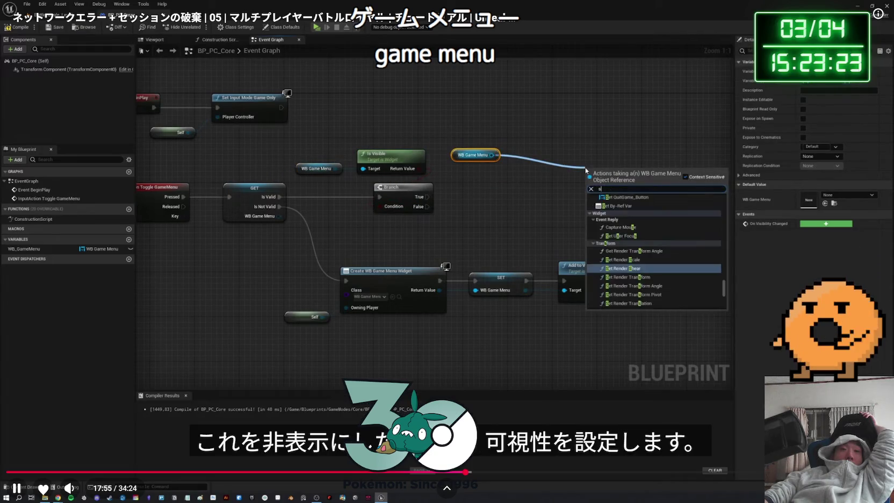
pyautogui.press('Right')
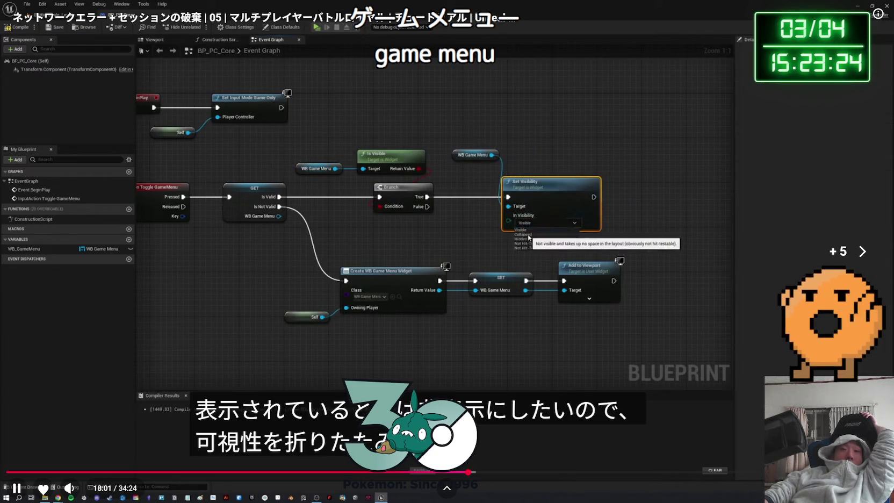
pyautogui.press('Right')
pyautogui.press('Right')
pyautogui.press('Right')
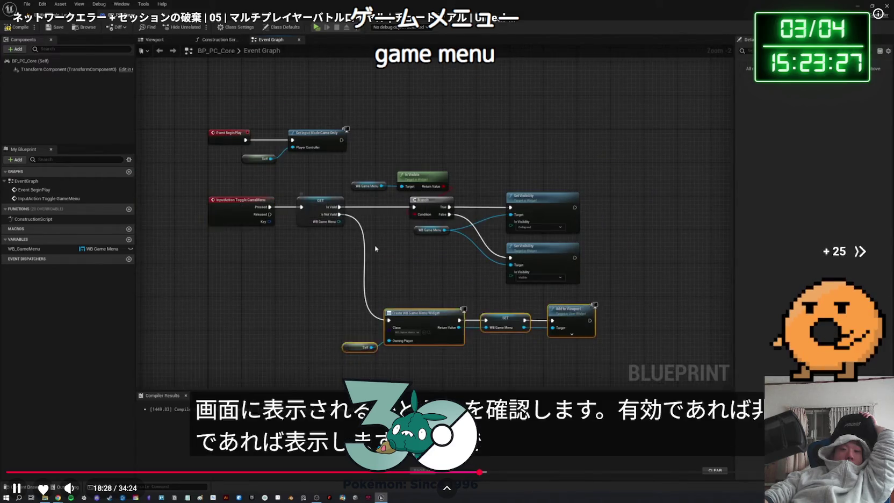
pyautogui.press('Right')
pyautogui.press('Right')
pyautogui.press('Right')
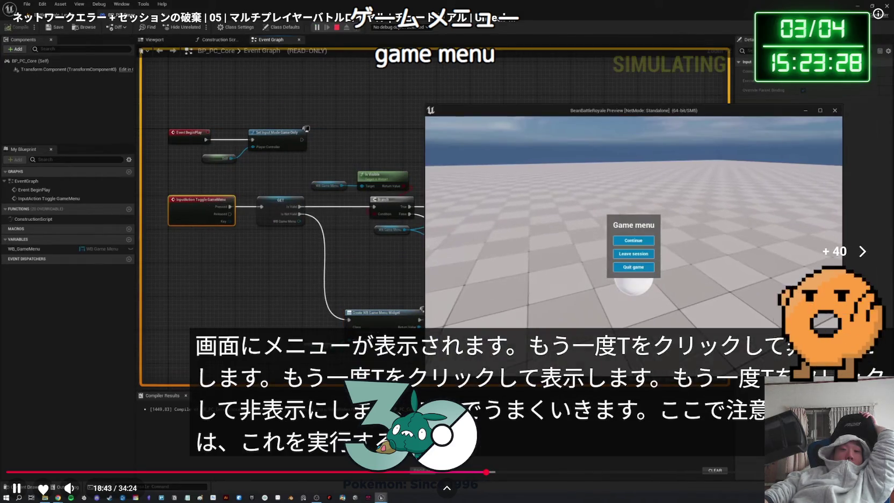
# - Seek past the menu toggle test and input mode setup to the finished focus logic
pyautogui.press('Left')
pyautogui.press('Left')
pyautogui.press('Left')
pyautogui.press('Right')
pyautogui.press('Right')
pyautogui.press('Right')
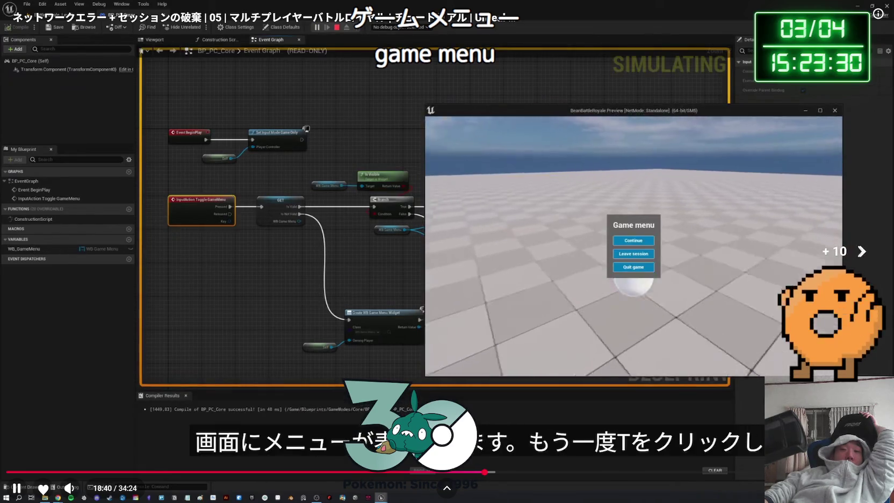
pyautogui.press('Right')
pyautogui.press('Right')
pyautogui.press('Right')
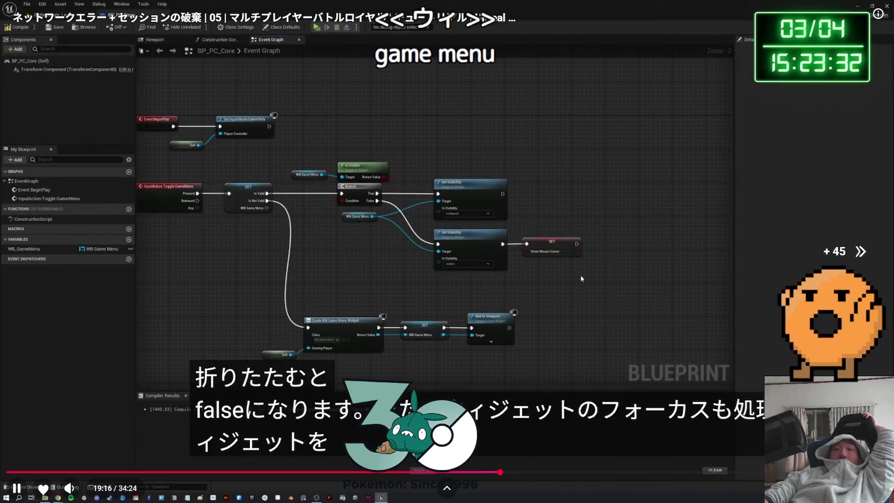
pyautogui.press('Right')
pyautogui.press('Right')
pyautogui.press('Right')
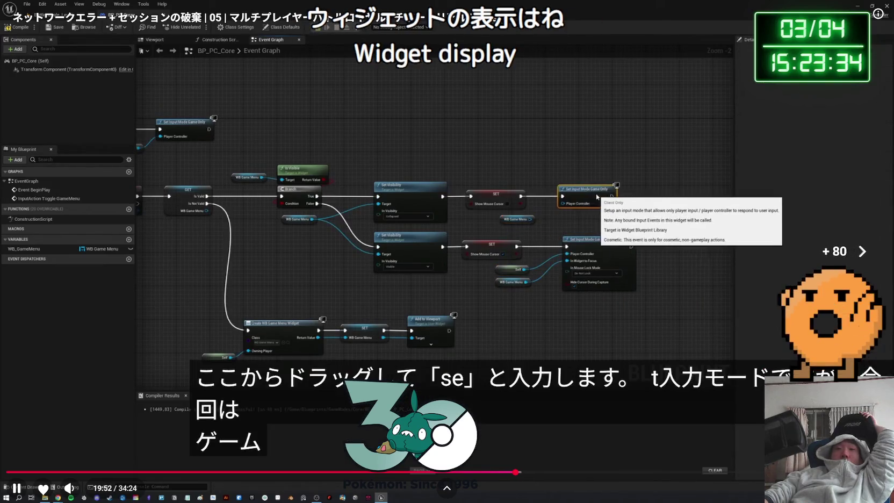
pyautogui.press('Right')
pyautogui.press('Right')
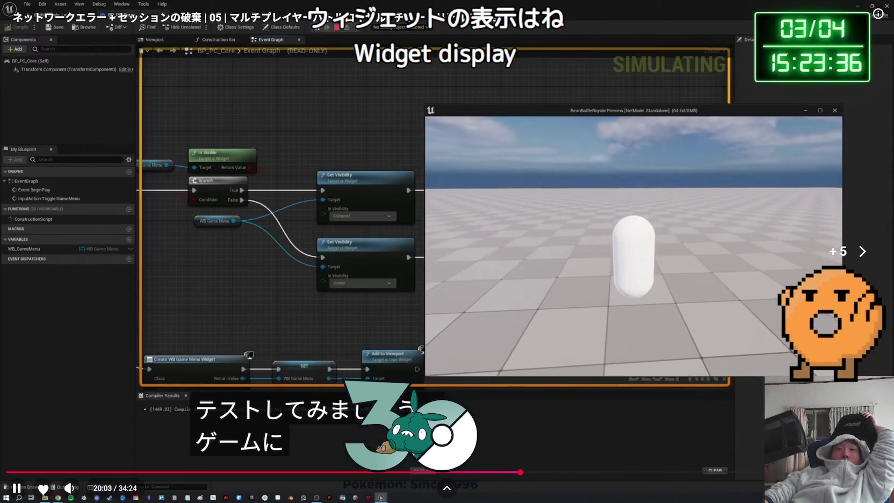
pyautogui.press('Right')
pyautogui.press('Right')
pyautogui.press('Right')
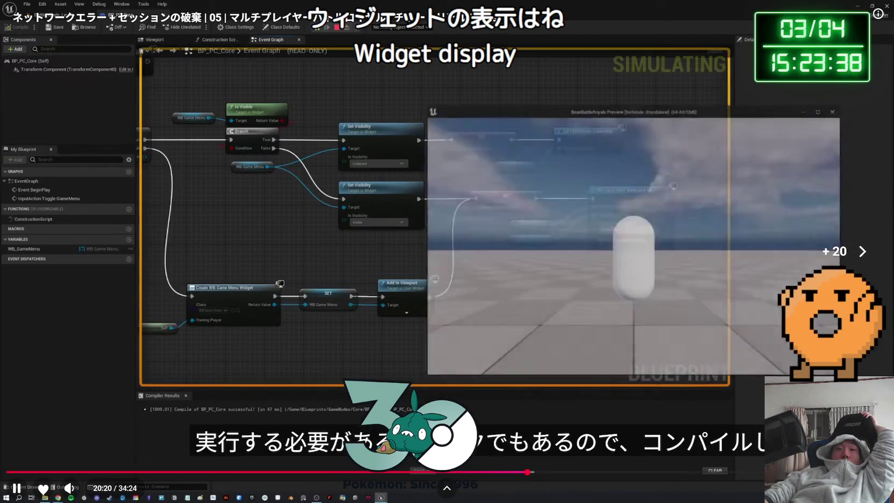
pyautogui.press('Right')
pyautogui.press('Right')
pyautogui.press('Right')
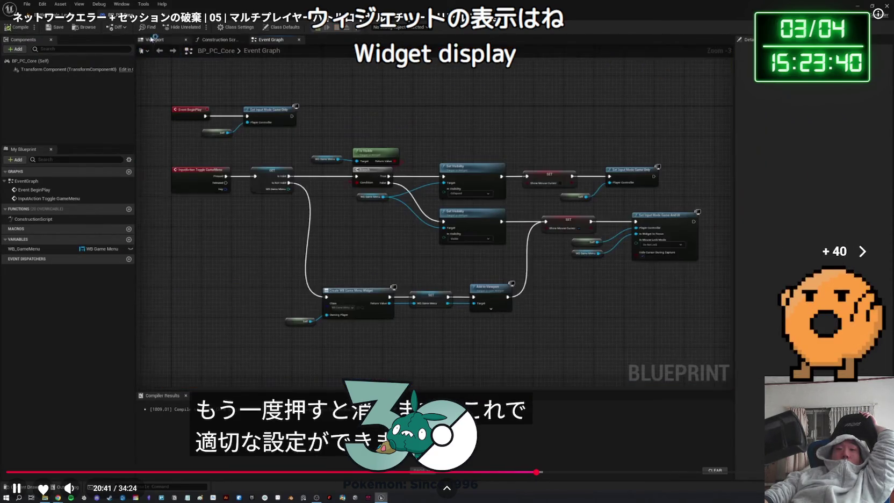
# - Skip past collapsing nodes into functions and Toggle Game Menu to the world settings section at about 22:24
pyautogui.press('Right')
pyautogui.press('Right')
pyautogui.press('Right')
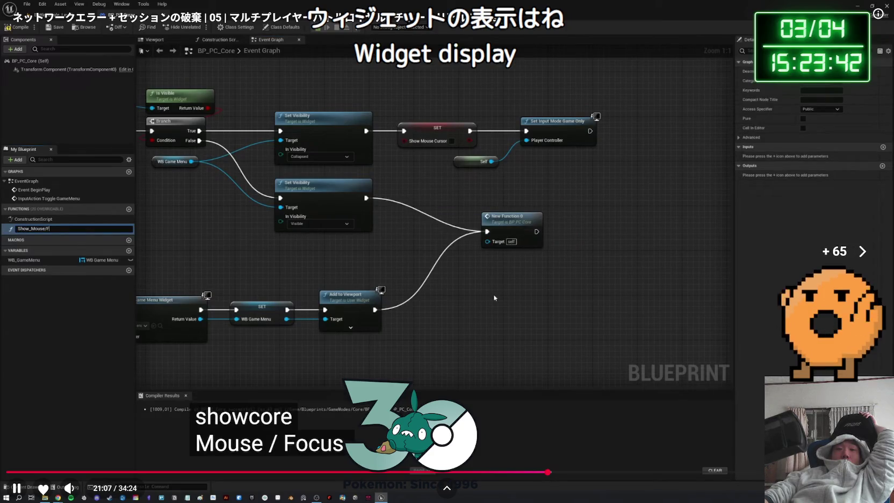
pyautogui.press('Left')
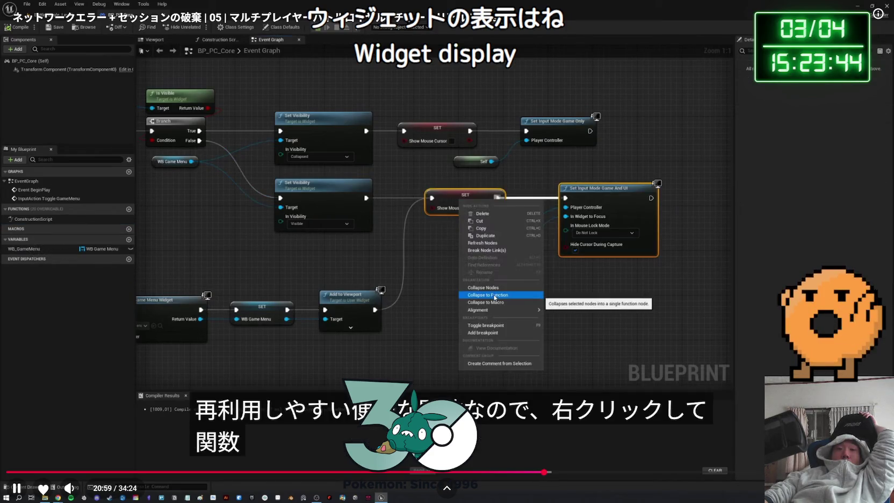
pyautogui.press('Right')
pyautogui.press('Right')
pyautogui.press('Right')
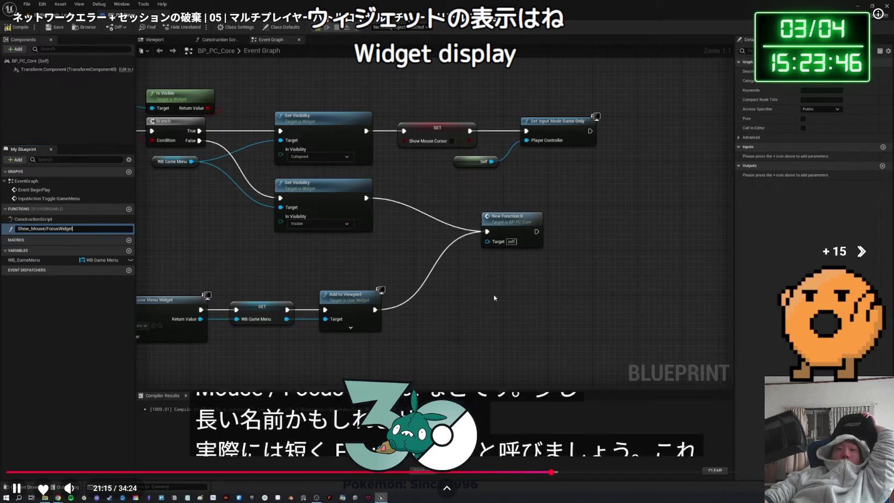
pyautogui.press('Right')
pyautogui.press('Right')
pyautogui.press('Right')
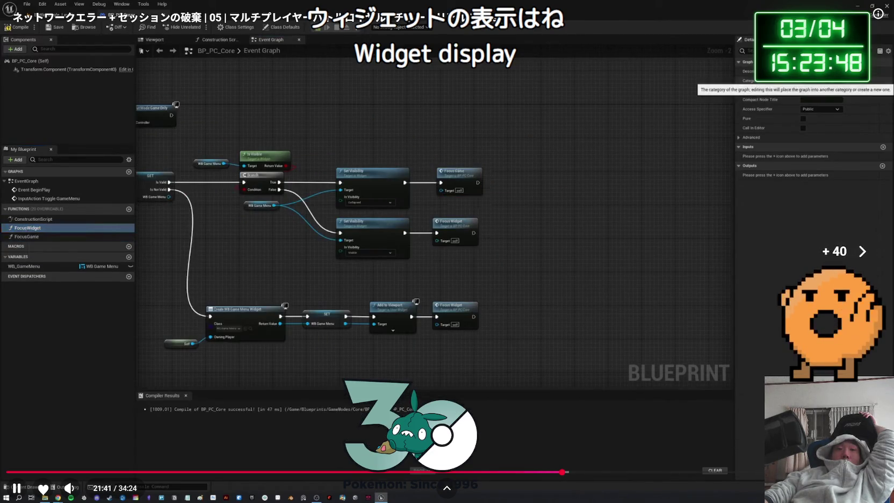
pyautogui.press('Right')
pyautogui.press('Right')
pyautogui.press('Right')
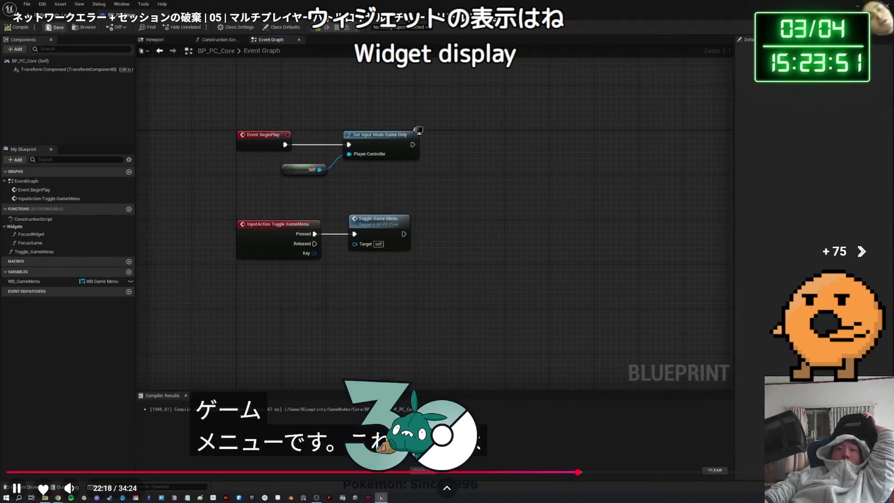
pyautogui.press('Right')
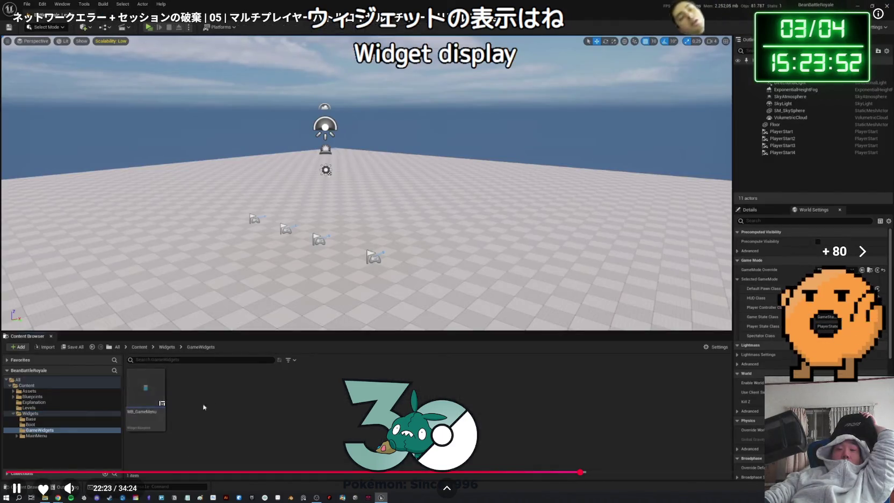
# - Exit fullscreen, resume, and seek to 24:18, where the Continue button calls Toggle Game Menu
pyautogui.press('Escape')
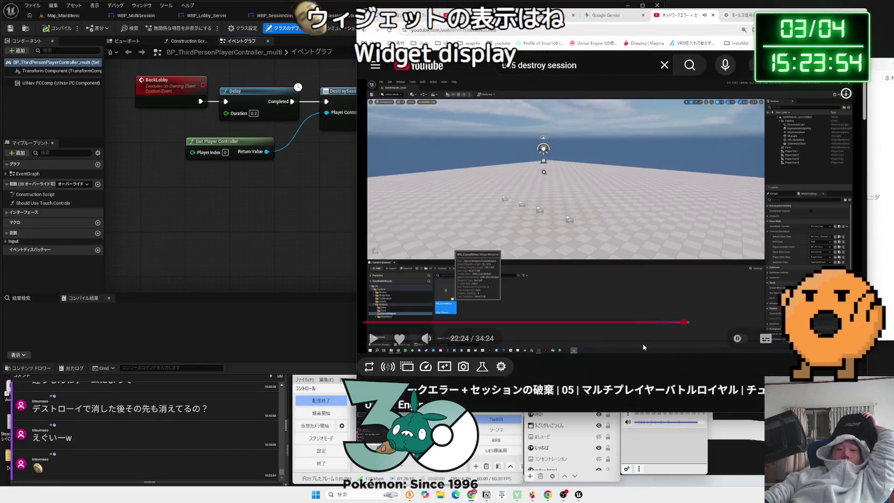
pyautogui.press('space')
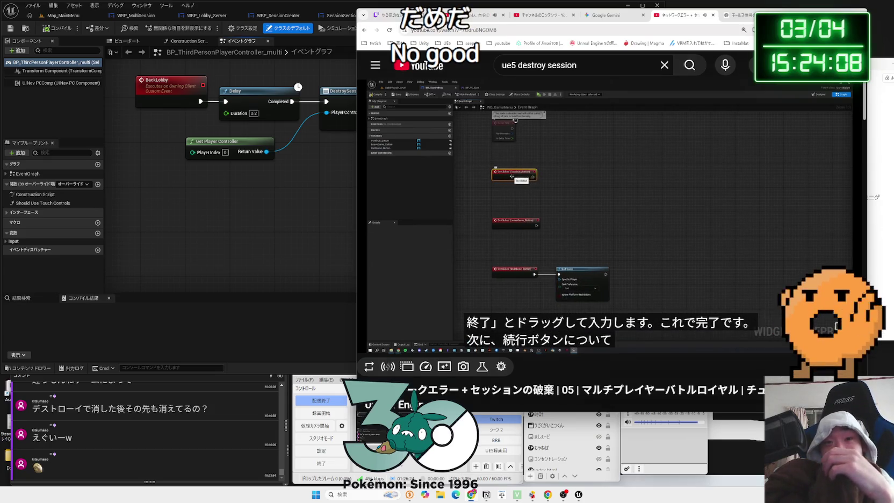
pyautogui.press('Right')
pyautogui.press('Right')
pyautogui.press('Right')
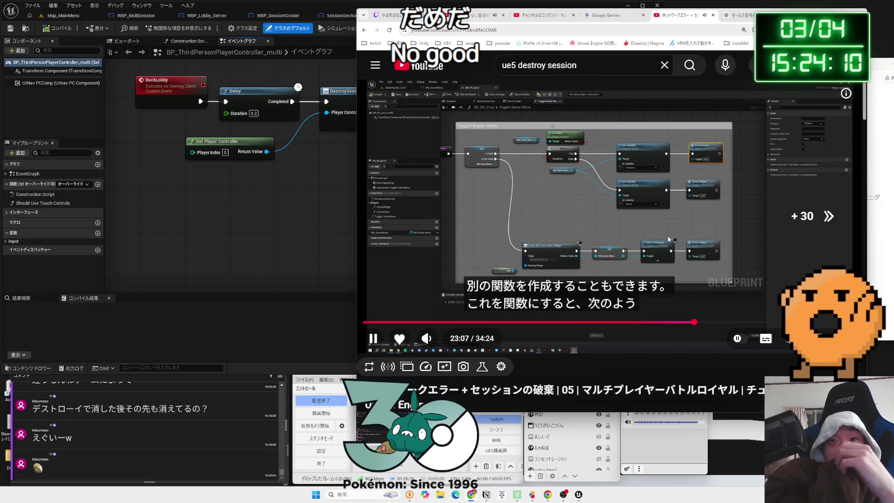
pyautogui.press('Right')
pyautogui.press('Right')
pyautogui.press('Right')
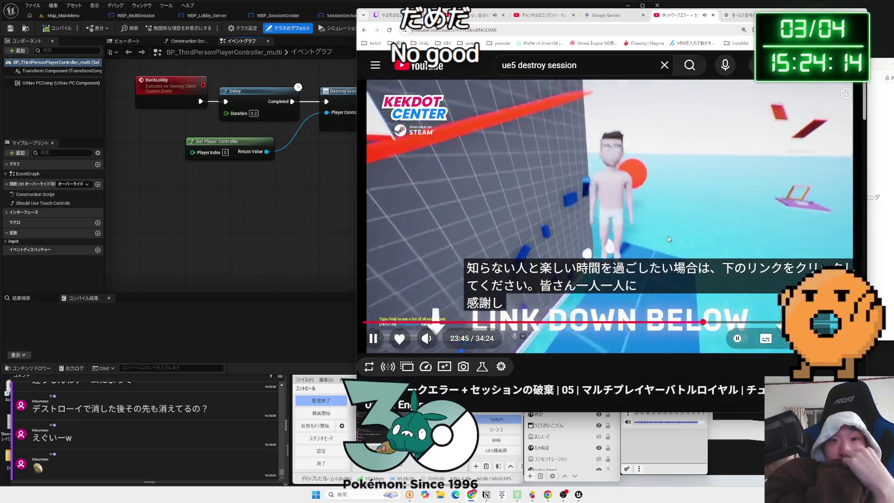
pyautogui.press('Right')
pyautogui.press('Right')
pyautogui.press('Right')
pyautogui.press('Right')
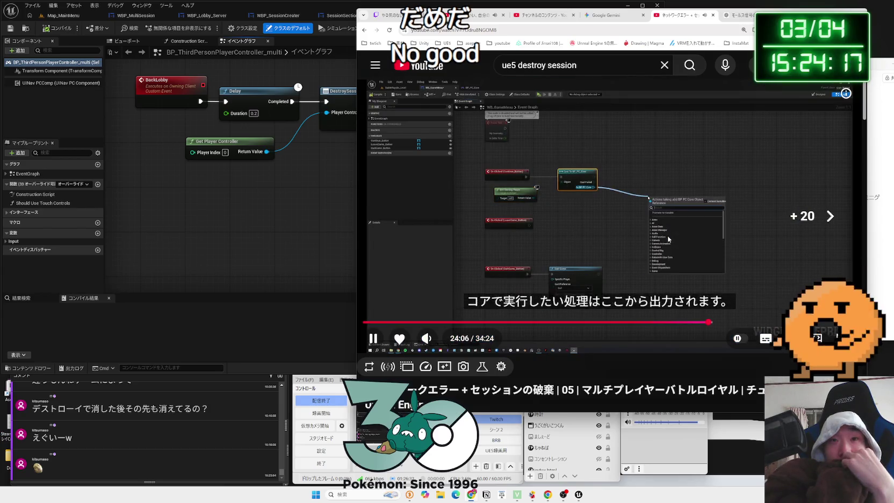
pyautogui.press('Right')
pyautogui.press('Right')
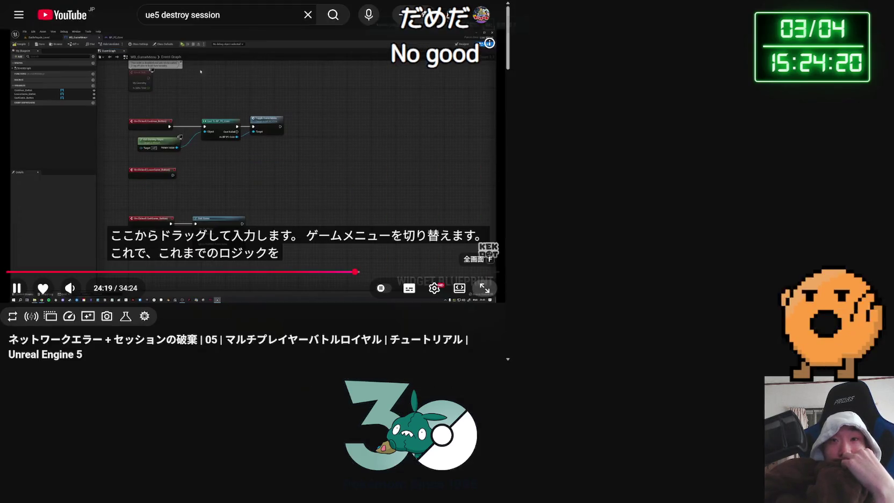
# - Go fullscreen and nudge the tutorial back and forth around the Continue button preview test
pyautogui.press('f')
pyautogui.press('Left')
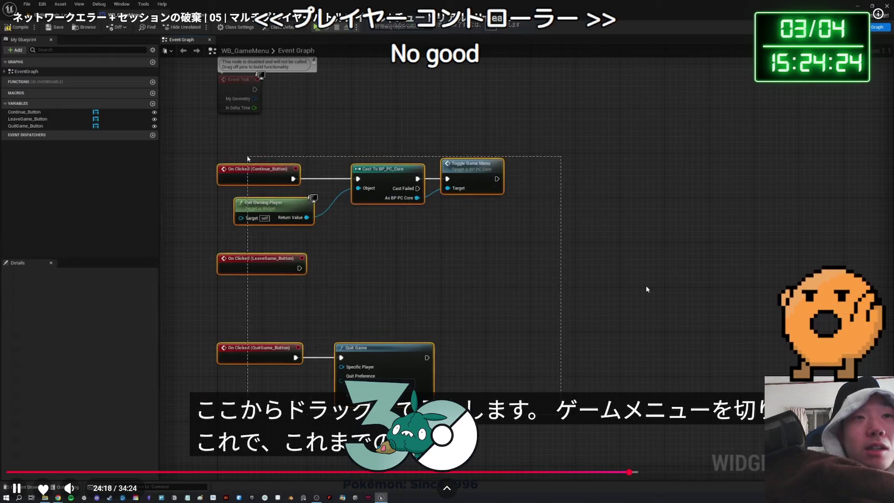
pyautogui.press('l')
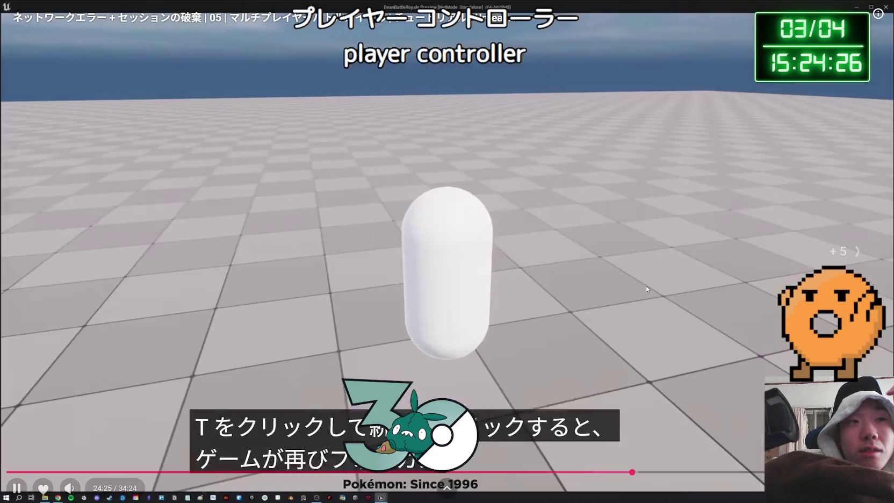
pyautogui.press('Right')
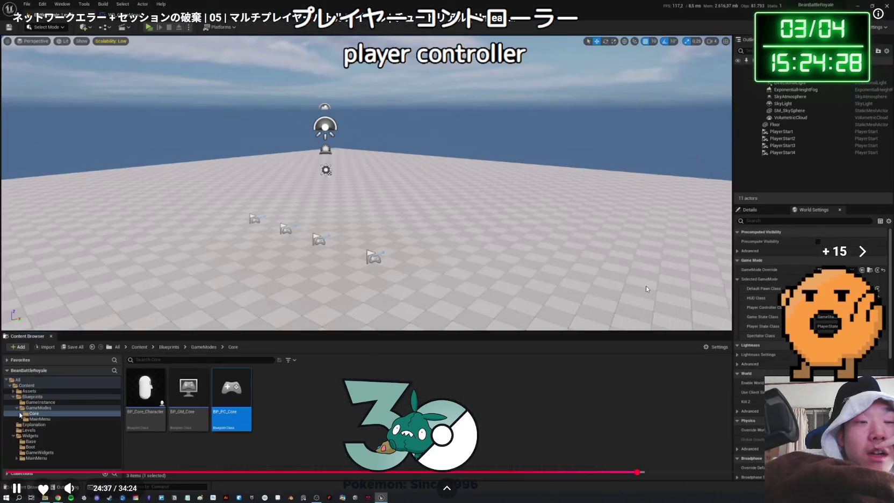
pyautogui.press('Right')
pyautogui.press('j')
pyautogui.press('Right')
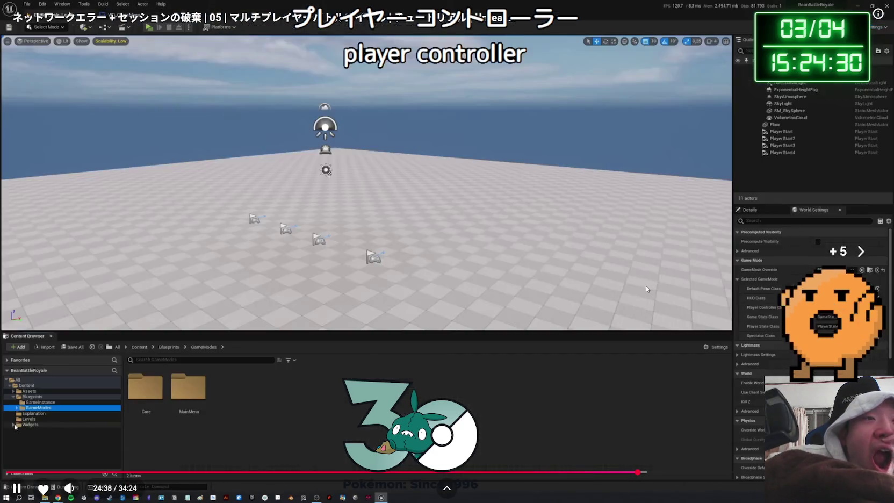
pyautogui.press('Right')
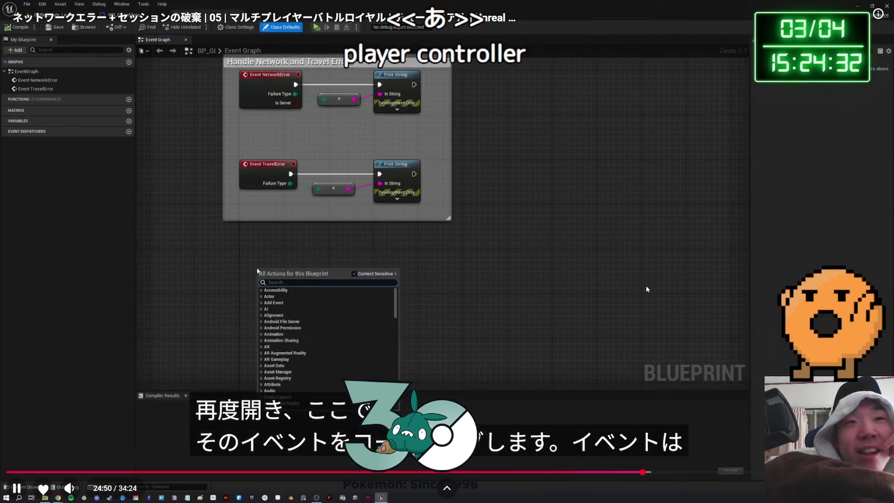
pyautogui.press('Right')
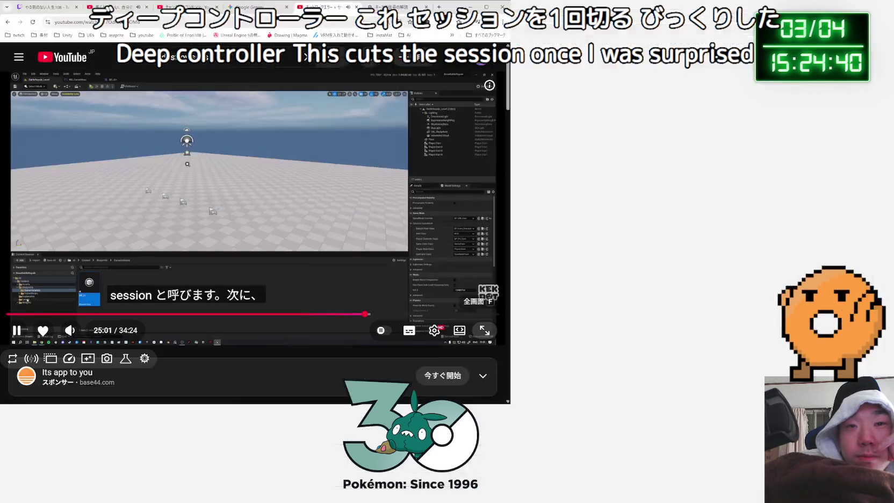
# - Return to fullscreen and skip ahead to about 25:36, where BP_GI's LeaveSession event is built
pyautogui.press('f')
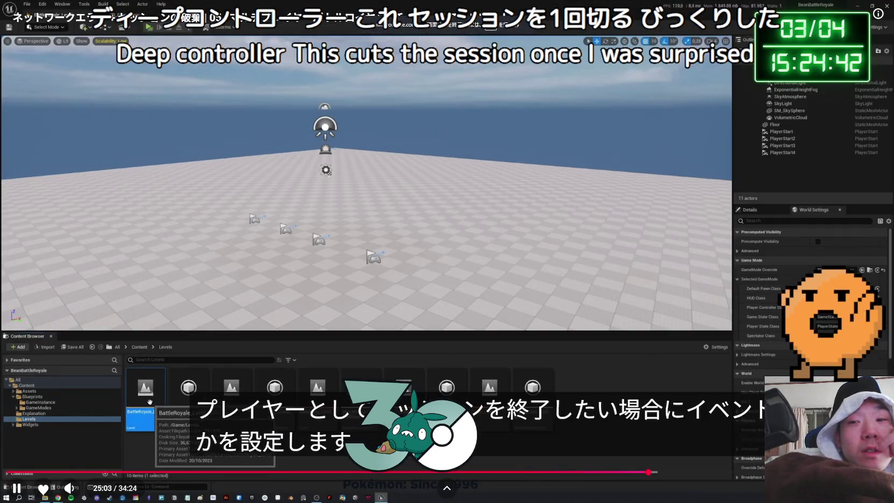
pyautogui.press('Right')
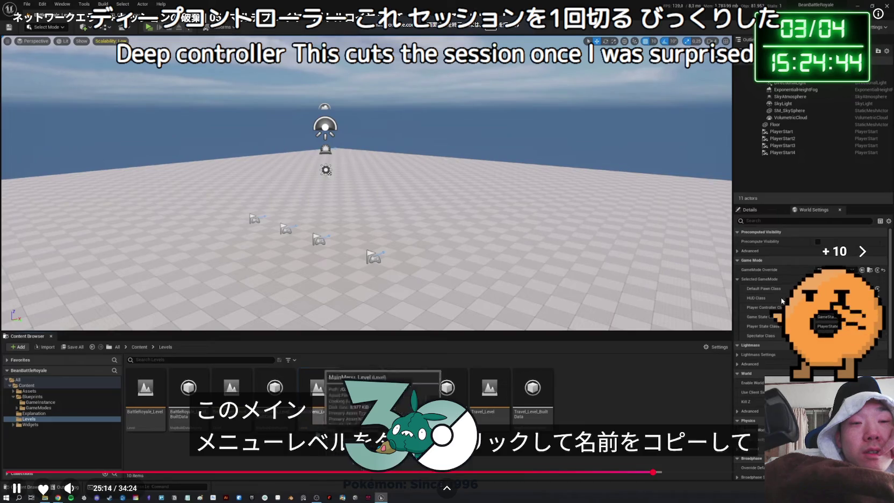
pyautogui.press('Right')
pyautogui.press('Right')
pyautogui.press('Right')
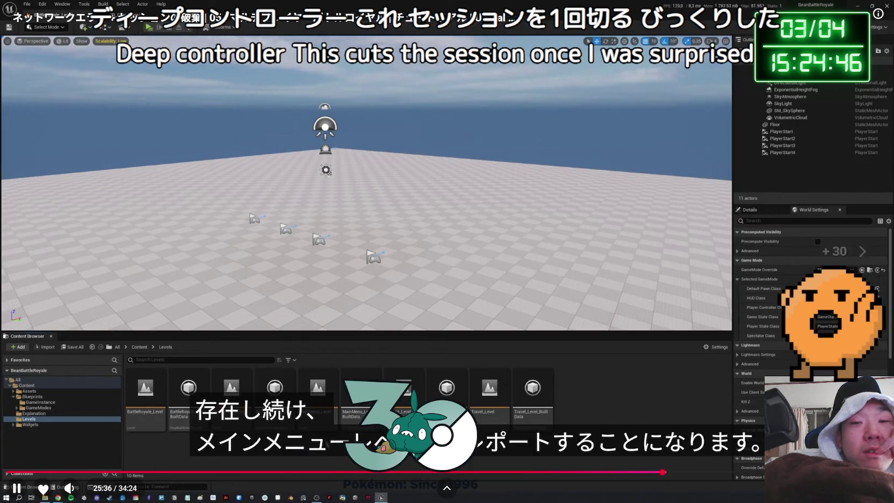
pyautogui.press('Right')
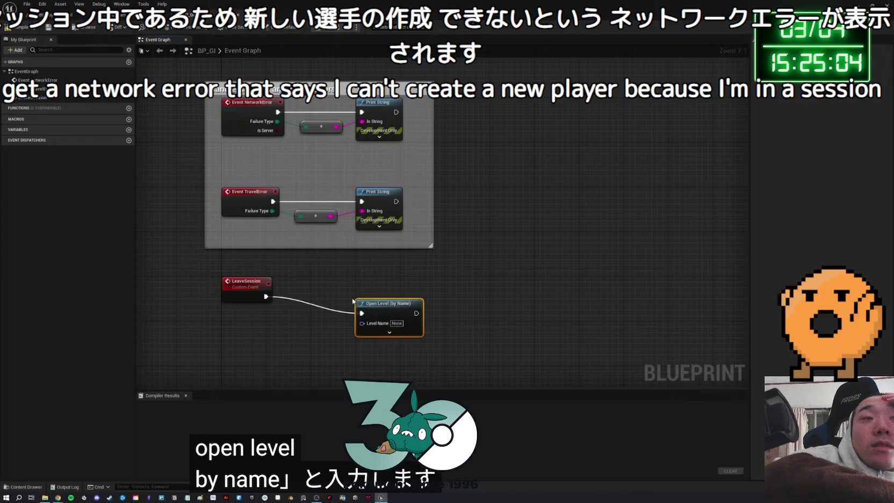
# - Seek past the Destroy Session wiring to 27:31, where BP_PC_Core_Child's event graph opens
pyautogui.press('Right')
pyautogui.press('Right')
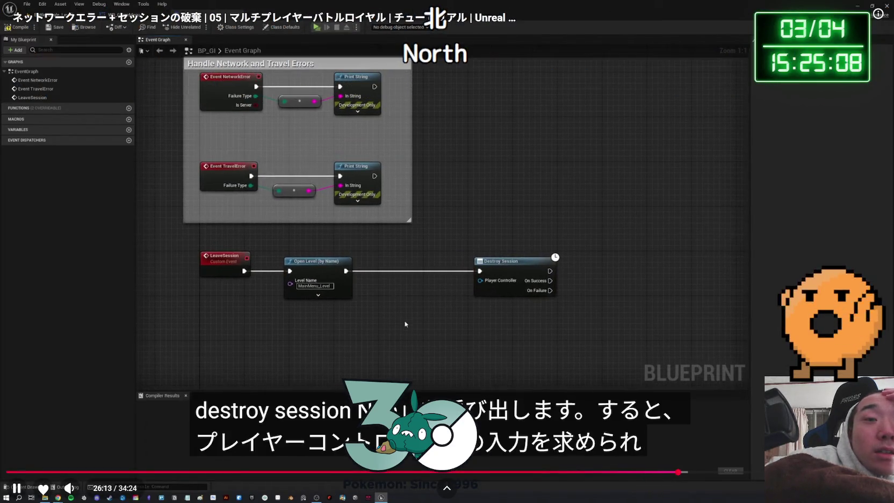
pyautogui.press('Right')
pyautogui.press('Right')
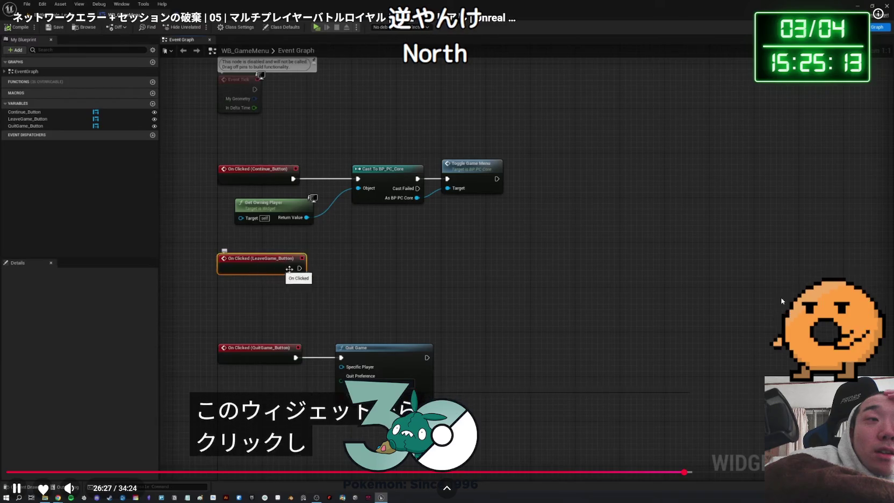
pyautogui.press('Right')
pyautogui.press('Right')
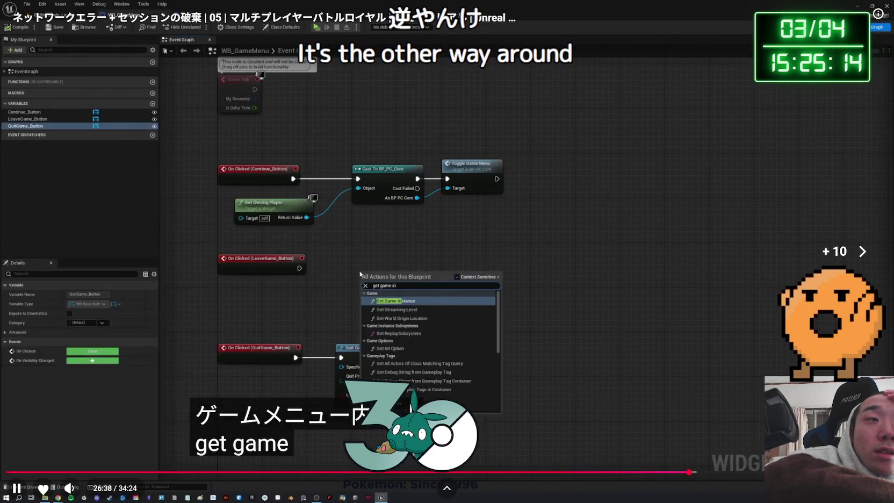
pyautogui.press('Right')
pyautogui.press('Right')
pyautogui.press('Right')
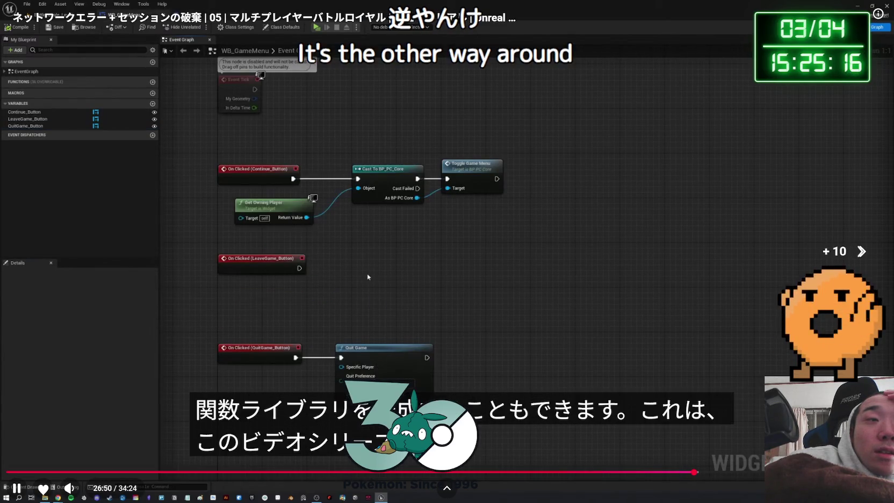
pyautogui.press('Right')
pyautogui.press('Right')
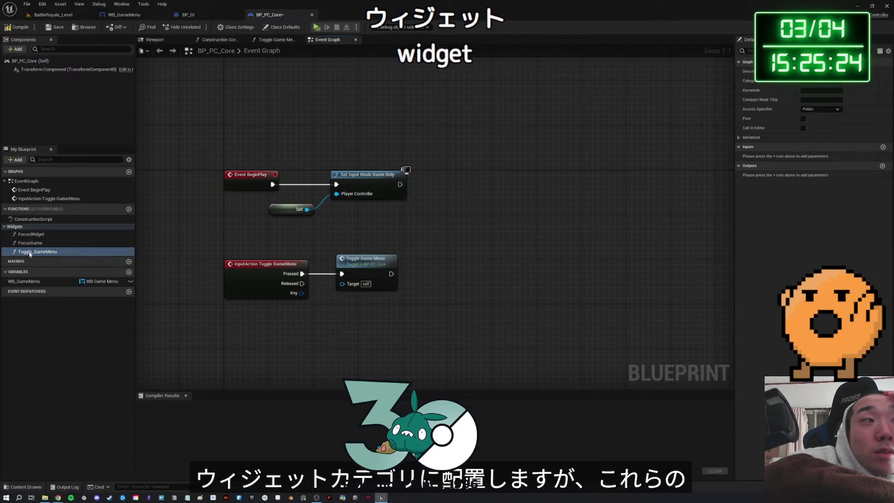
pyautogui.press('Right')
pyautogui.press('Right')
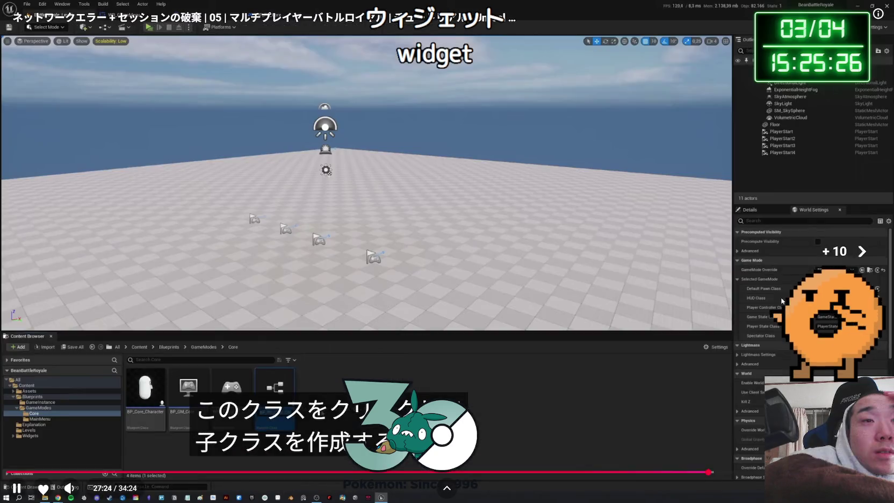
pyautogui.press('Right')
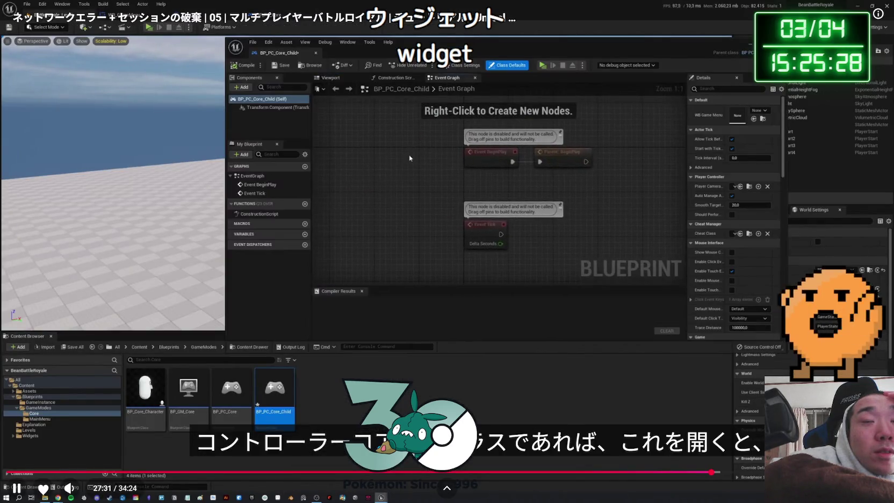
# - Skip past the function overrides and function library editor to the WB_GameMenu graph
pyautogui.press('Right')
pyautogui.press('Right')
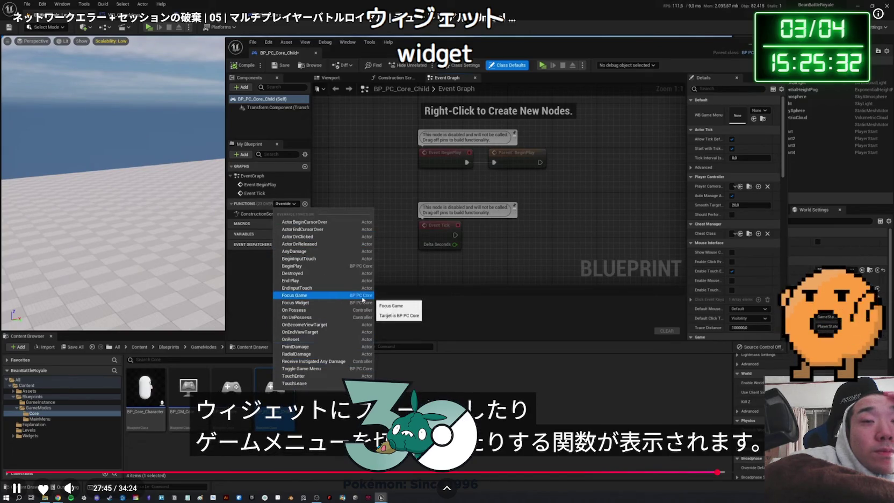
pyautogui.press('Right')
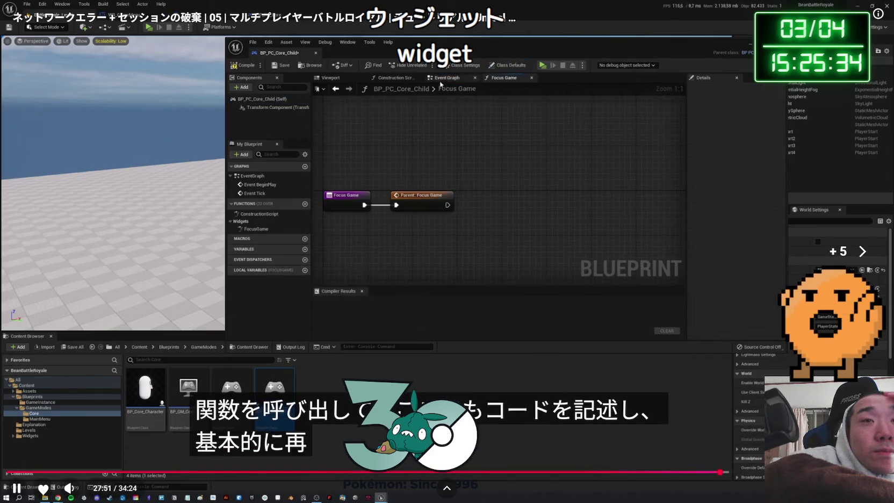
pyautogui.press('Right')
pyautogui.press('Right')
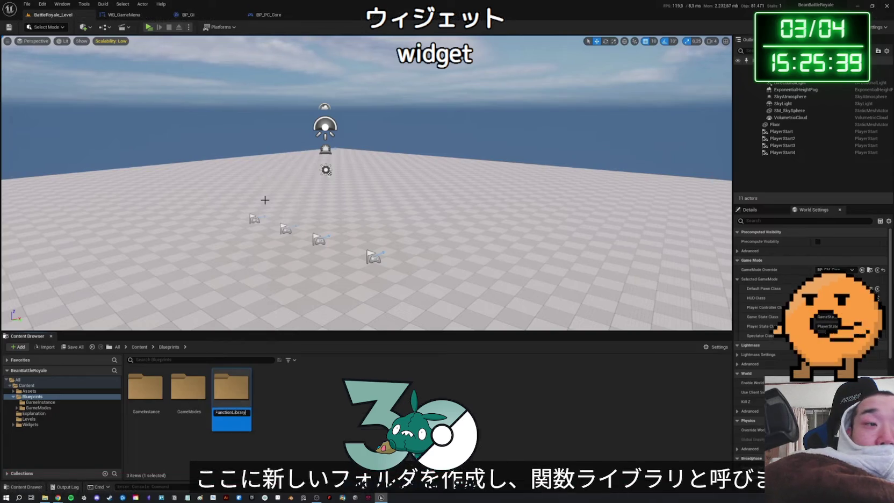
pyautogui.press('Right')
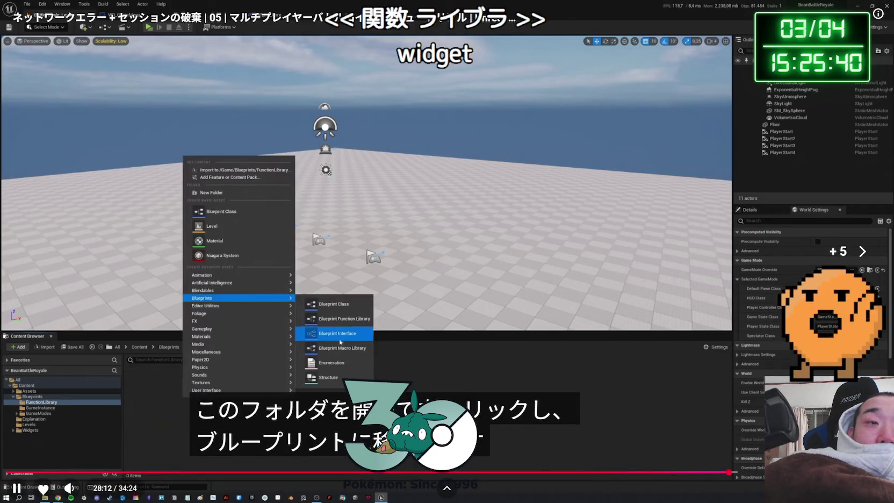
pyautogui.press('Right')
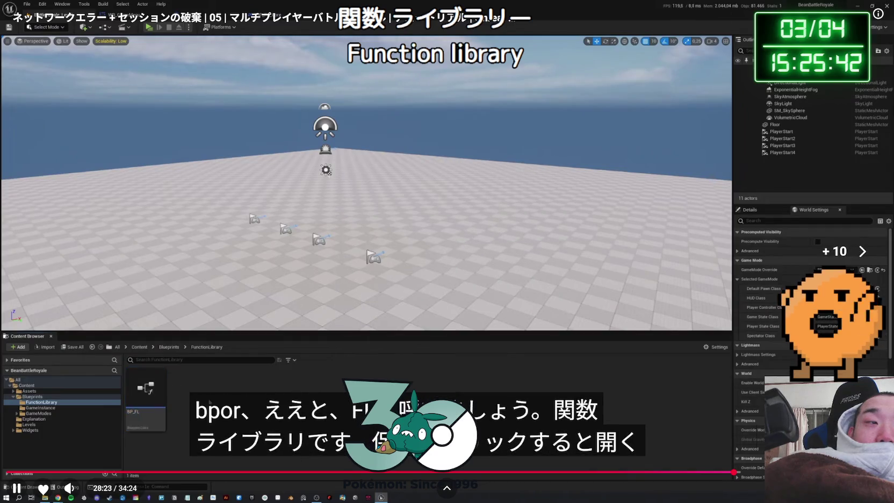
pyautogui.press('Right')
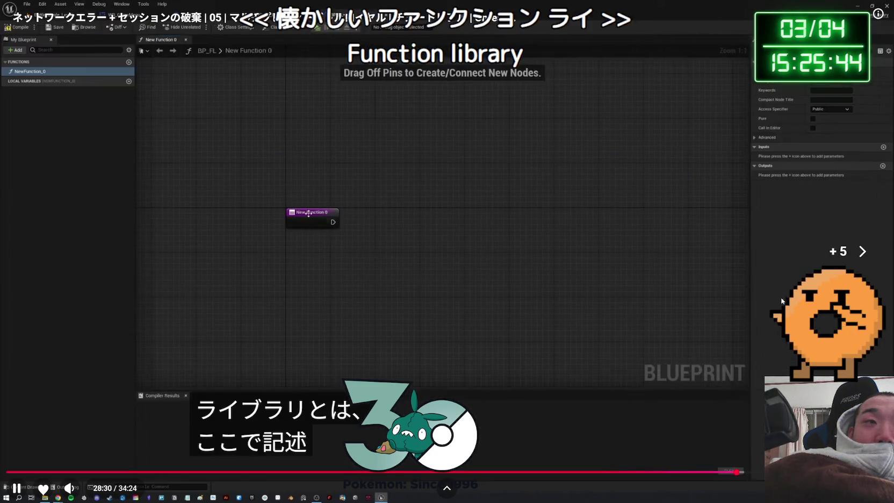
pyautogui.press('Right')
pyautogui.press('Right')
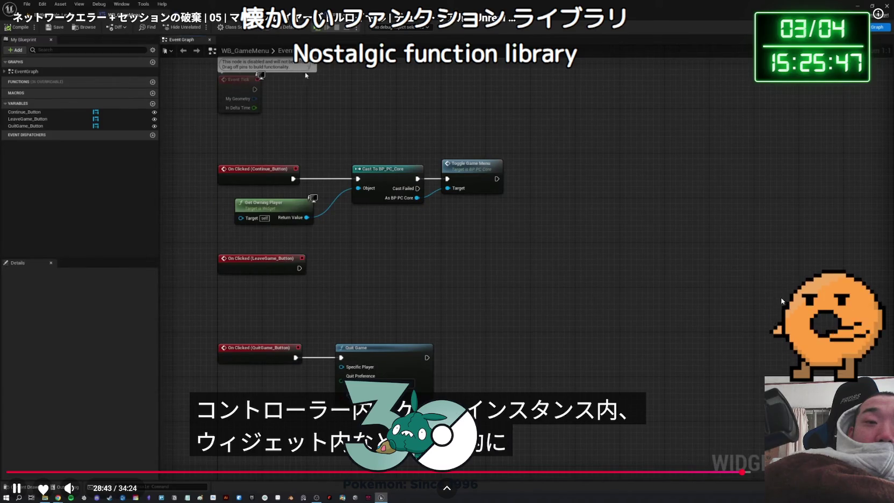
pyautogui.press('Right')
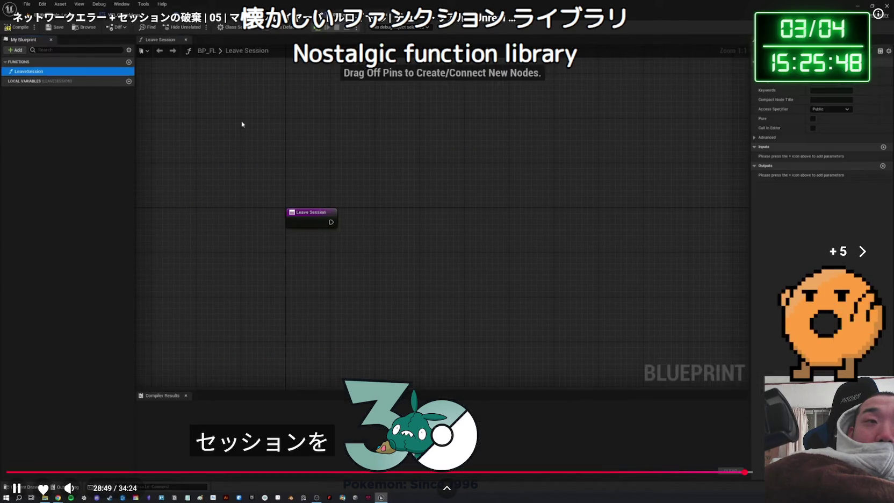
pyautogui.press('Right')
pyautogui.press('Right')
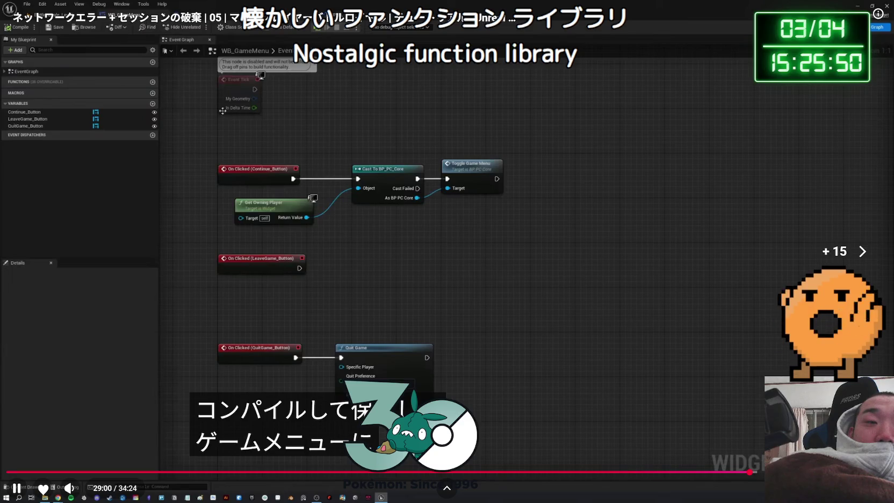
# - Fine-tune the position to 30:01, where the LeaveGame button click calls Leave Session
pyautogui.press('Right')
pyautogui.press('Right')
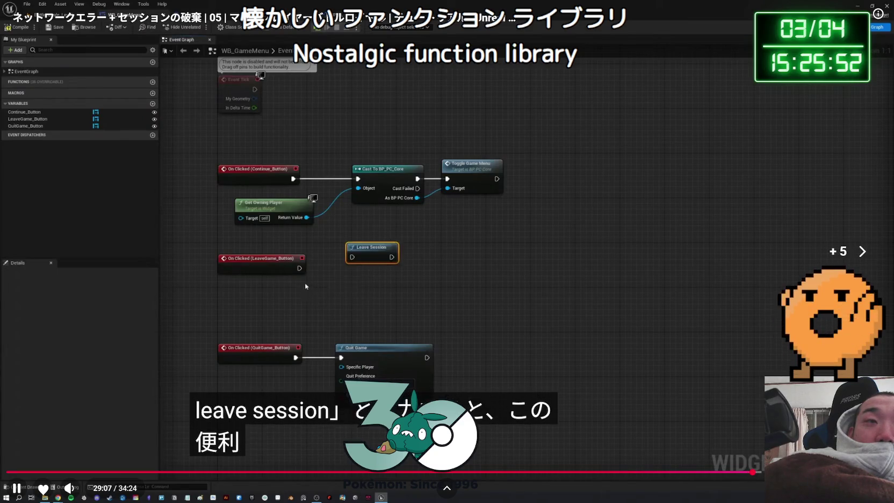
pyautogui.press('Left')
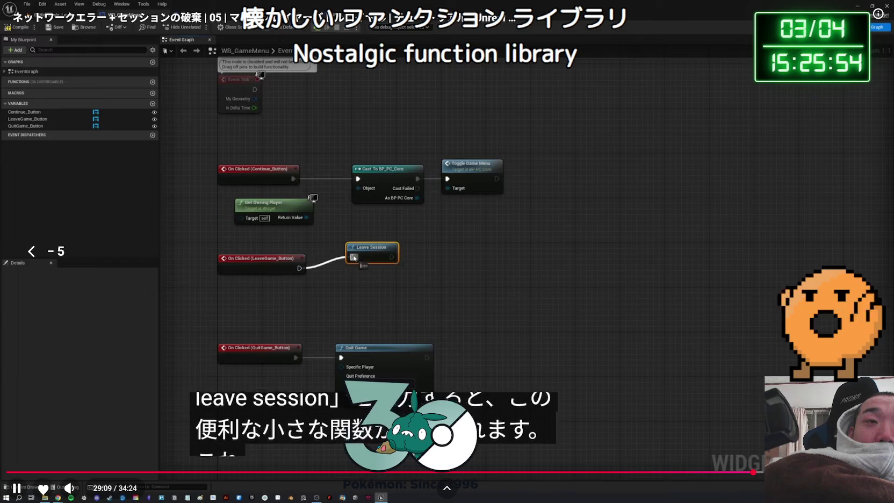
pyautogui.press('Left')
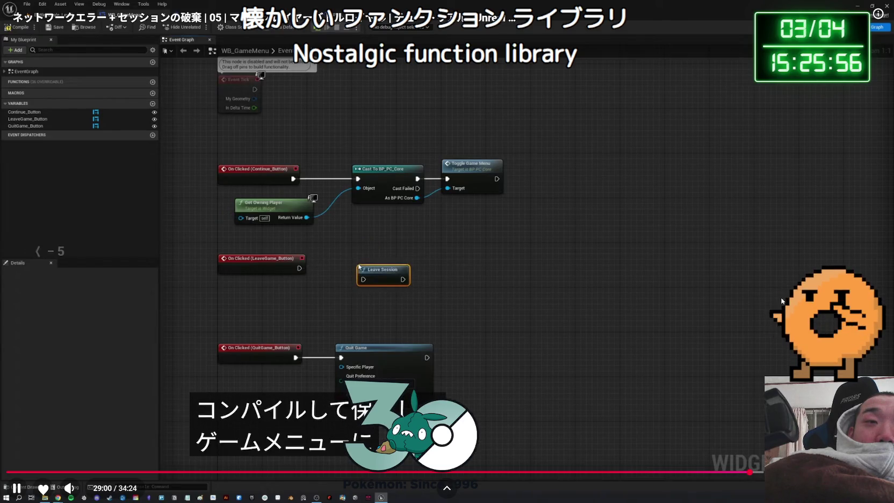
pyautogui.press('Left')
pyautogui.press('Left')
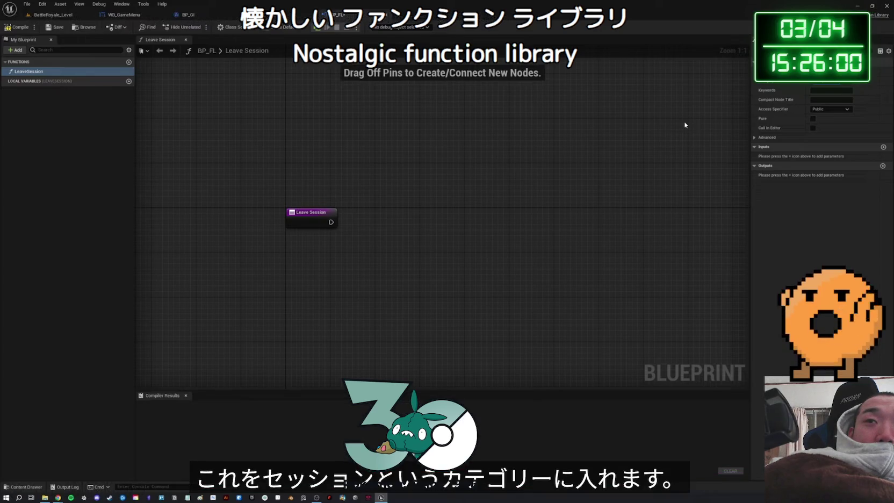
pyautogui.press('Right')
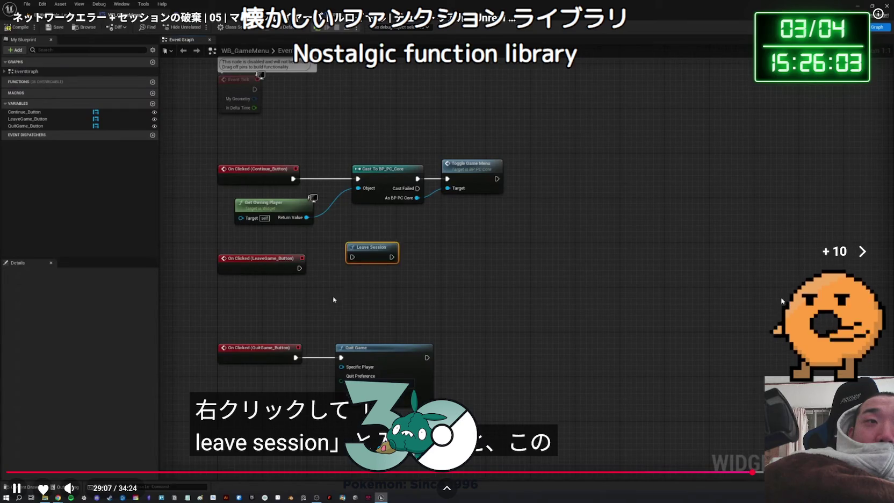
pyautogui.press('Right')
pyautogui.press('Right')
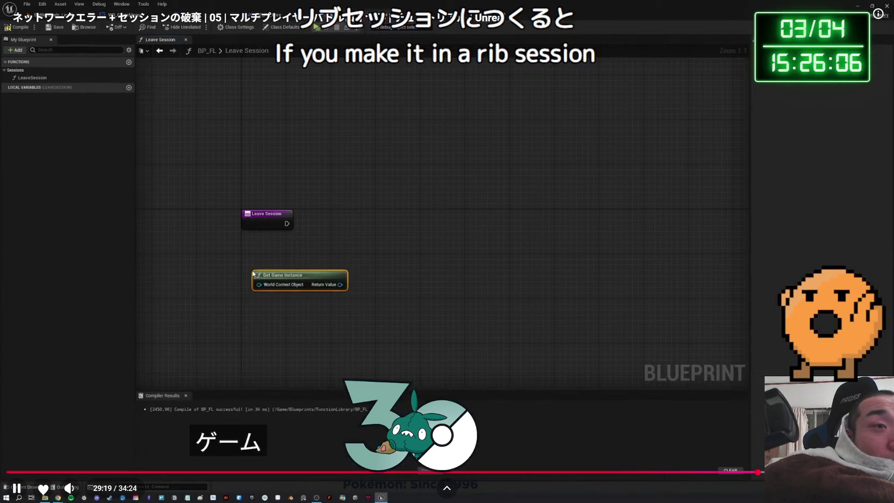
pyautogui.press('Right')
pyautogui.press('Right')
pyautogui.press('Right')
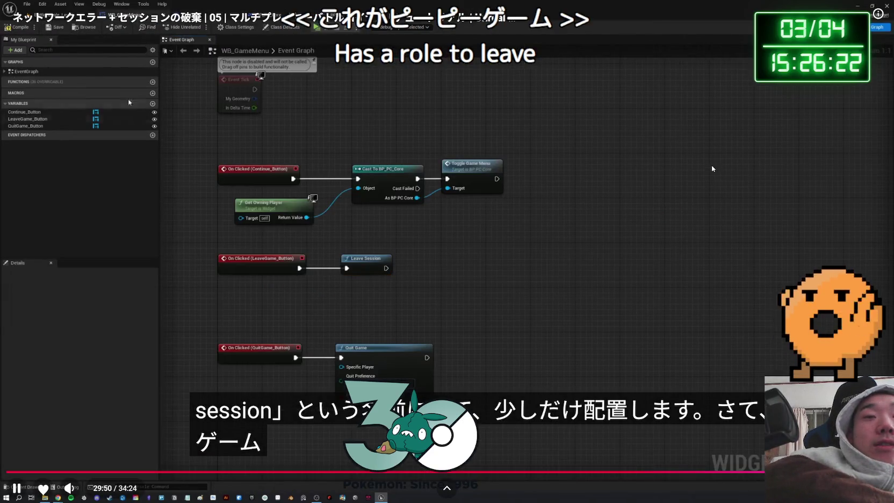
pyautogui.press('Right')
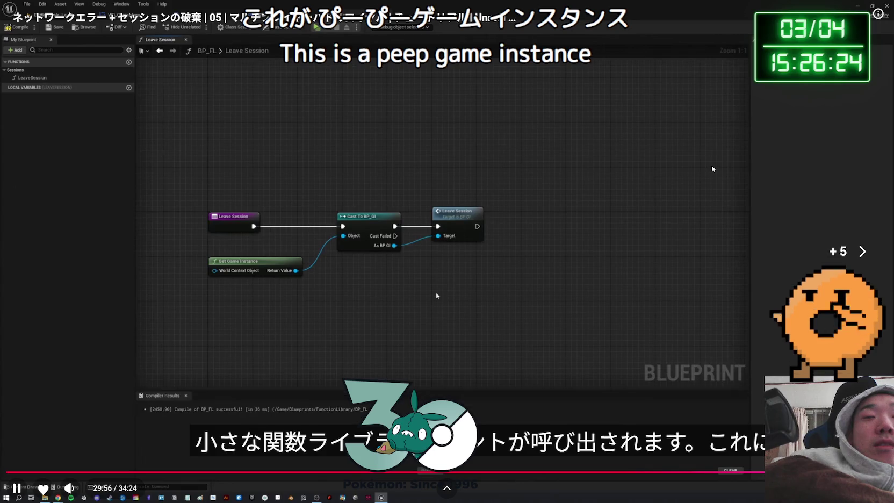
pyautogui.press('Right')
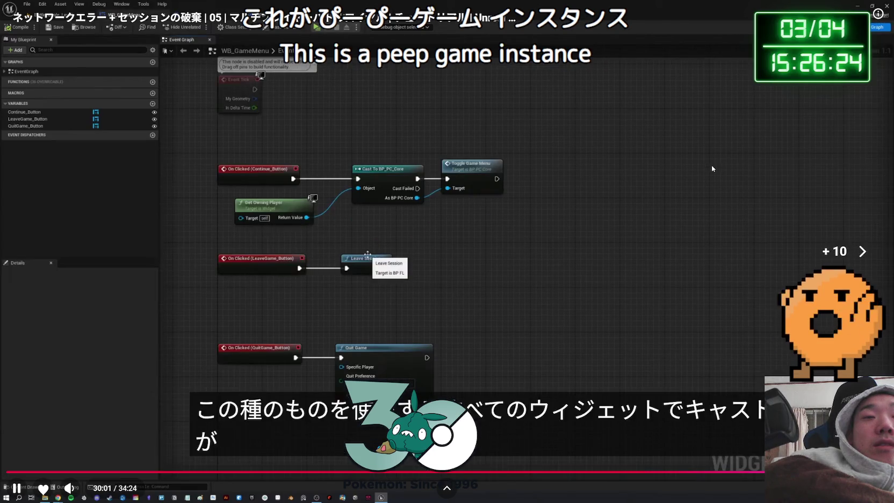
pyautogui.press('Right')
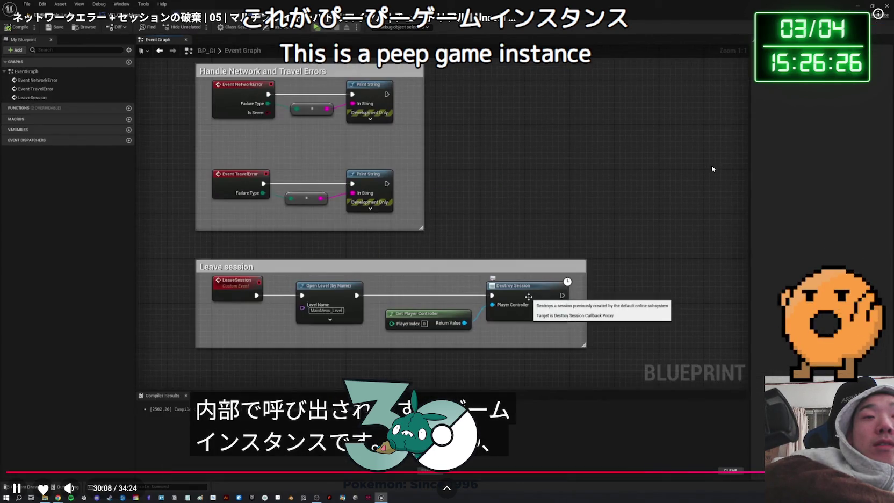
# - Let the tutorial play through BP_FL's Leave Session function to BP_GI's second Destroy Session node
pyautogui.press('Right')
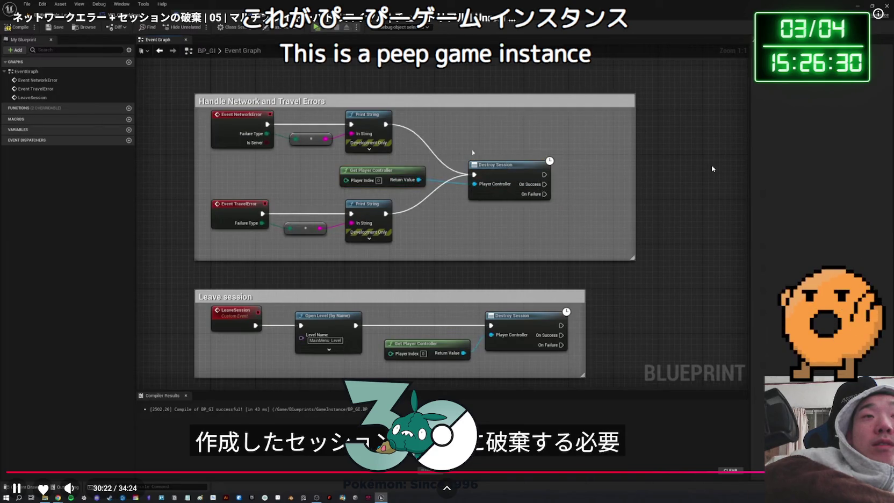
pyautogui.press('Left')
pyautogui.press('Left')
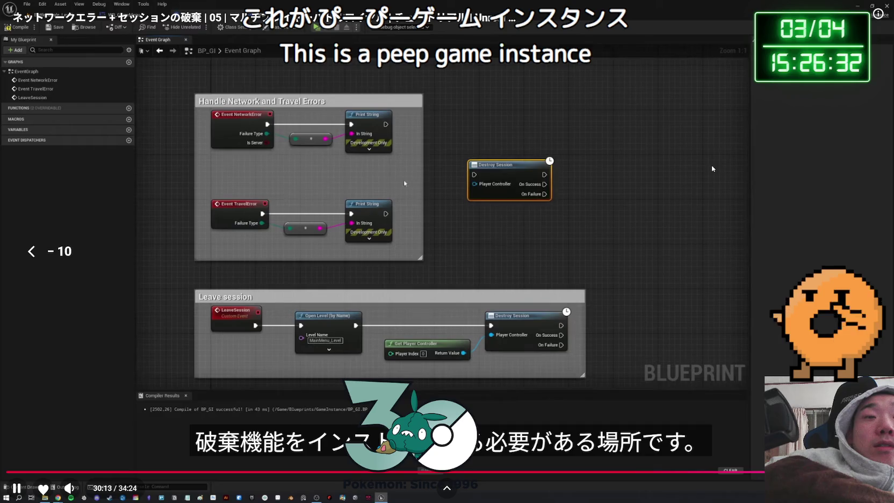
pyautogui.press('Left')
pyautogui.press('Left')
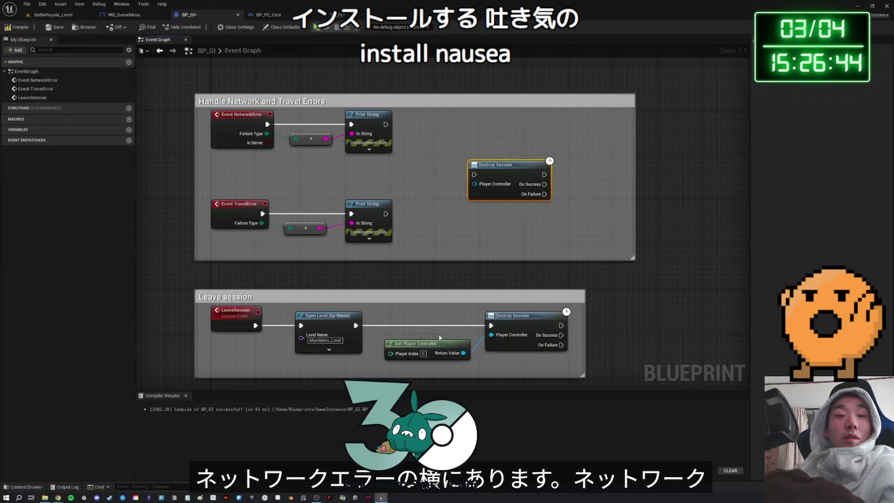
pyautogui.moveTo(701, 372)
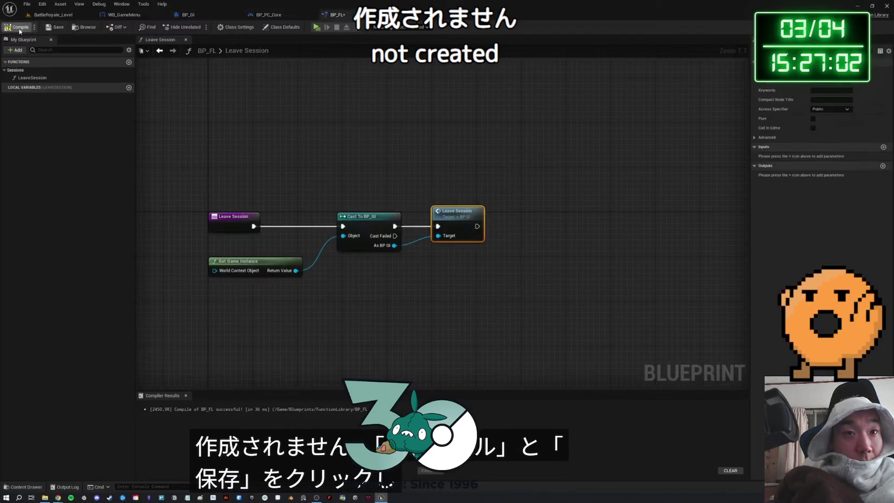
# - Seek ahead to 33:57, showing BackLobby through Delay to Destroy Session, then exit fullscreen and pause
pyautogui.press('Right')
pyautogui.press('Right')
pyautogui.press('Right')
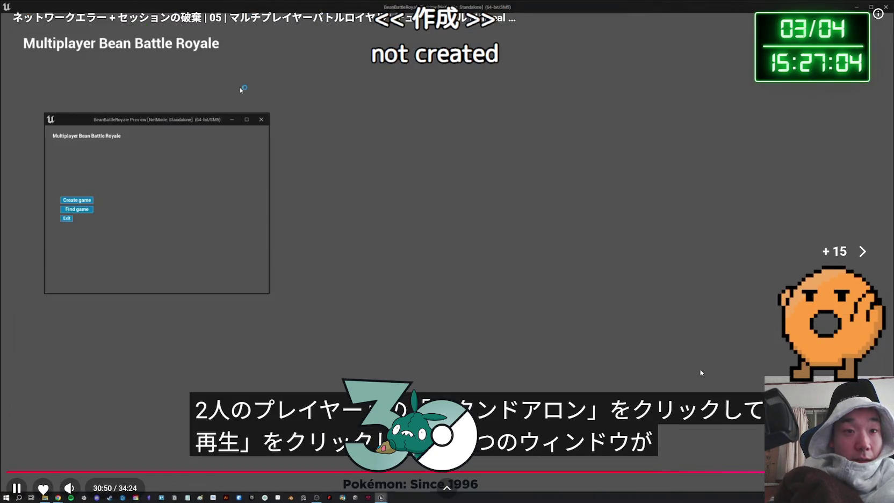
pyautogui.press('Right')
pyautogui.press('Right')
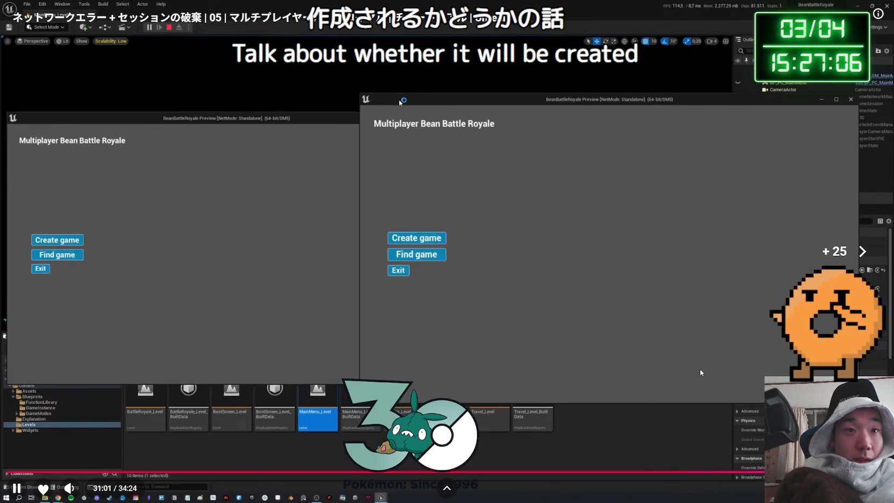
pyautogui.press('Right')
pyautogui.press('Right')
pyautogui.press('Right')
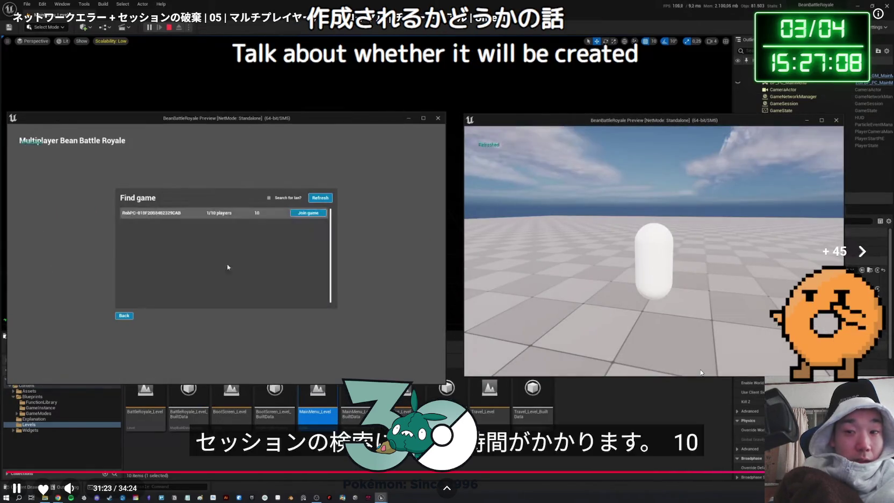
pyautogui.press('Right')
pyautogui.press('Right')
pyautogui.press('Right')
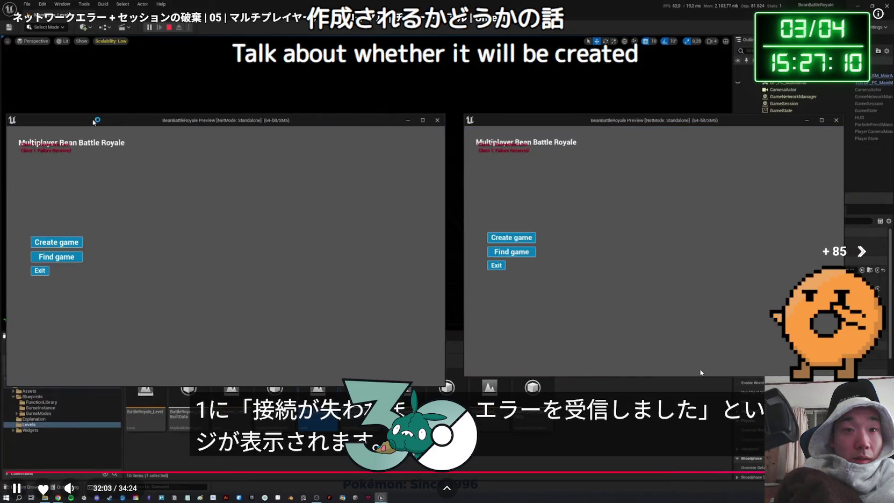
pyautogui.press('Right')
pyautogui.press('Right')
pyautogui.press('Right')
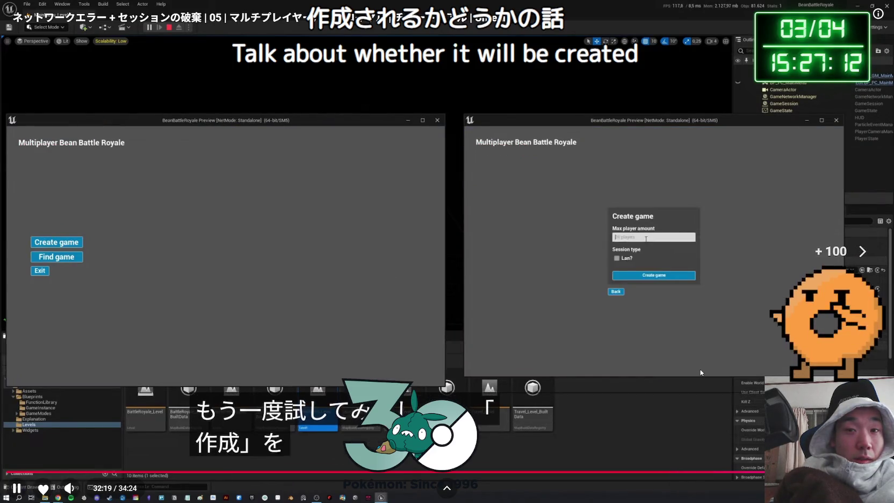
pyautogui.press('Right')
pyautogui.press('Right')
pyautogui.press('Right')
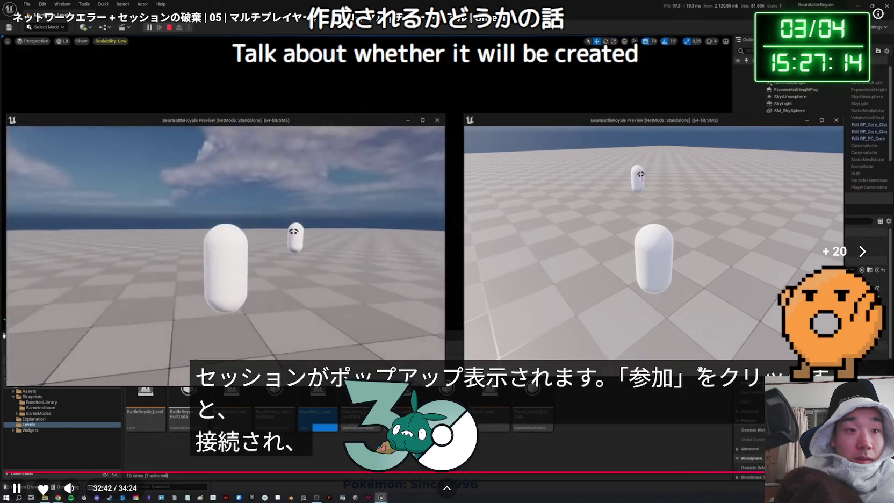
pyautogui.press('Right')
pyautogui.press('Right')
pyautogui.press('Right')
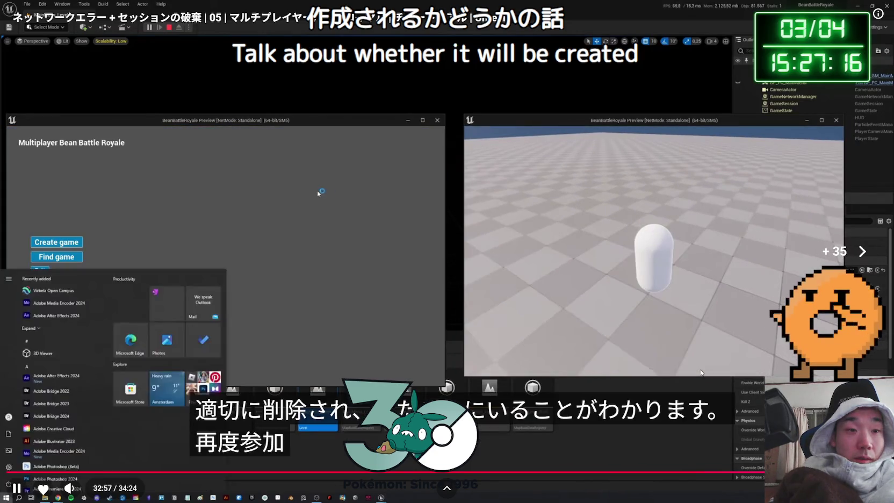
pyautogui.press('Right')
pyautogui.press('Right')
pyautogui.press('Right')
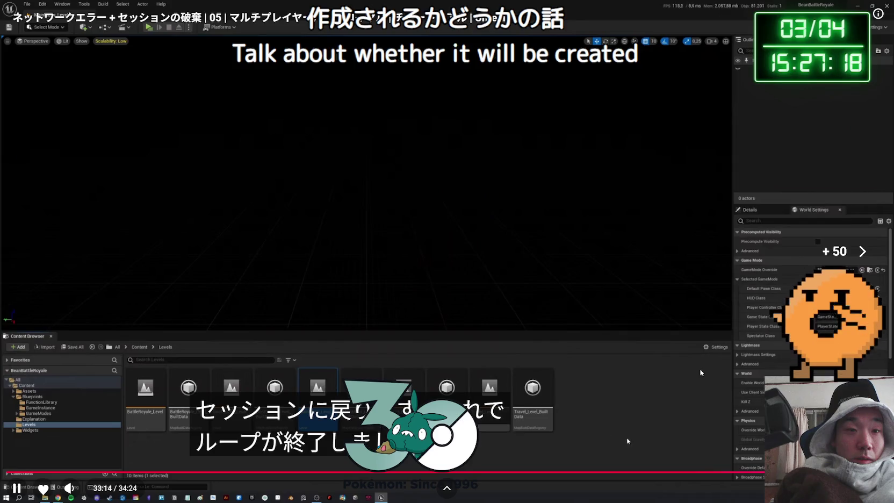
pyautogui.press('Right')
pyautogui.press('Right')
pyautogui.press('Right')
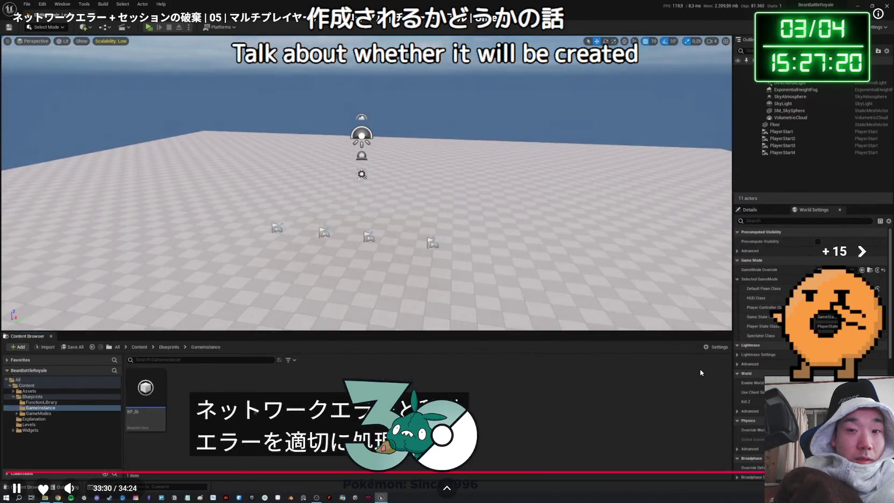
pyautogui.press('Right')
pyautogui.press('Right')
pyautogui.press('Right')
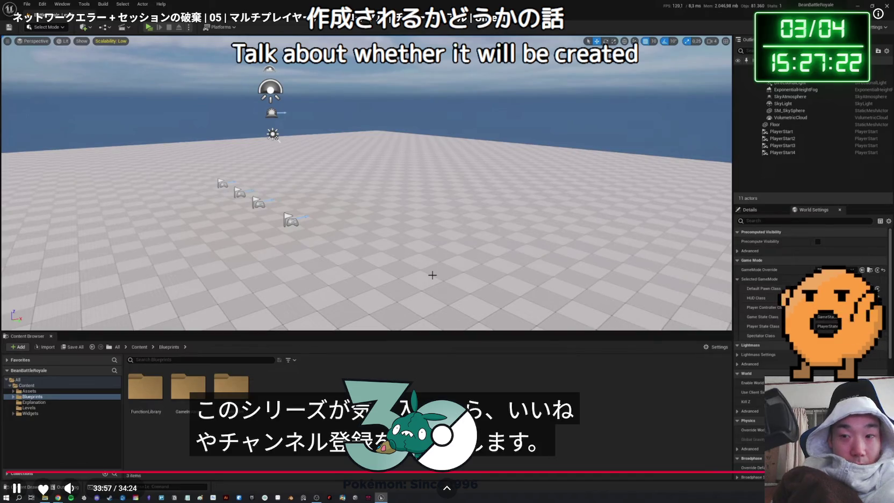
pyautogui.press('Escape')
pyautogui.press('space')
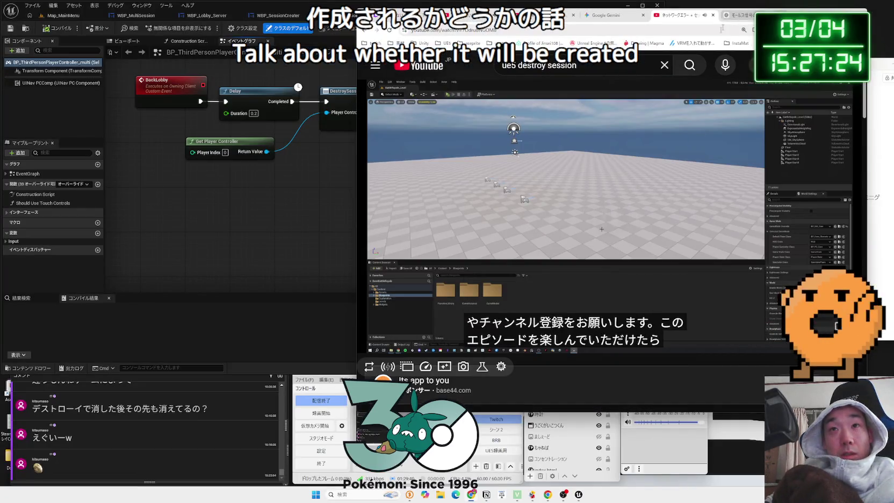
# - Scroll through YouTube's recommended videos, then close the tutorial tab to reveal the ChatGPT chat
pyautogui.scroll(-8, 654, 180)
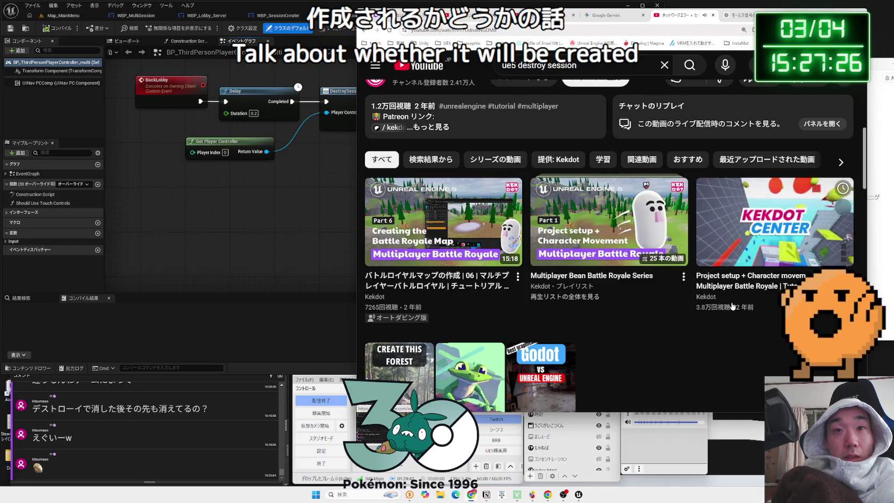
pyautogui.scroll(-4, 659, 308)
pyautogui.scroll(-6, 659, 308)
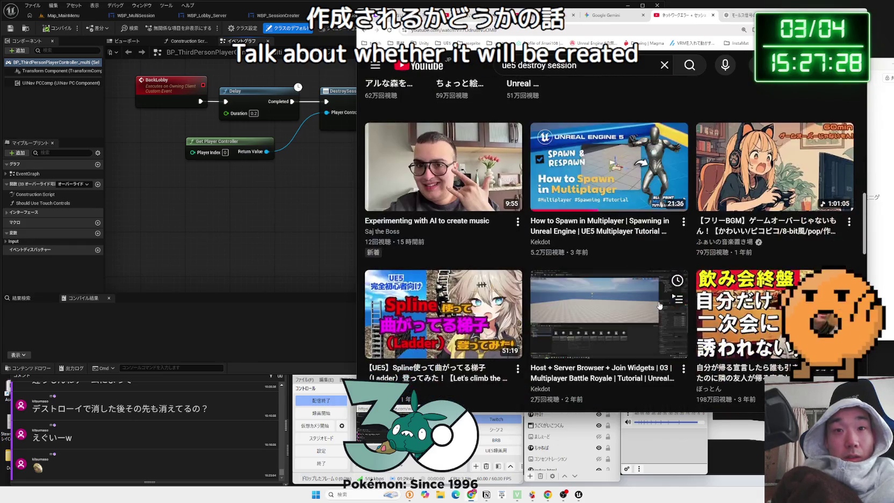
pyautogui.scroll(-2, 658, 304)
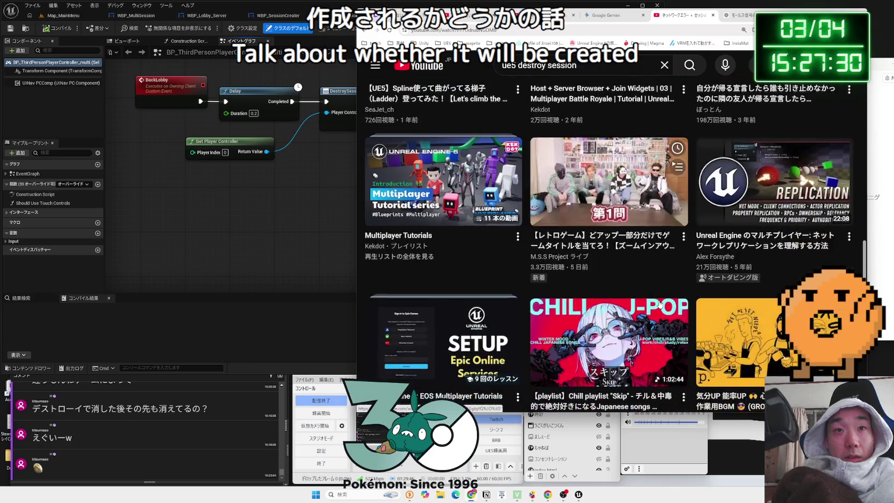
pyautogui.scroll(-3, 697, 273)
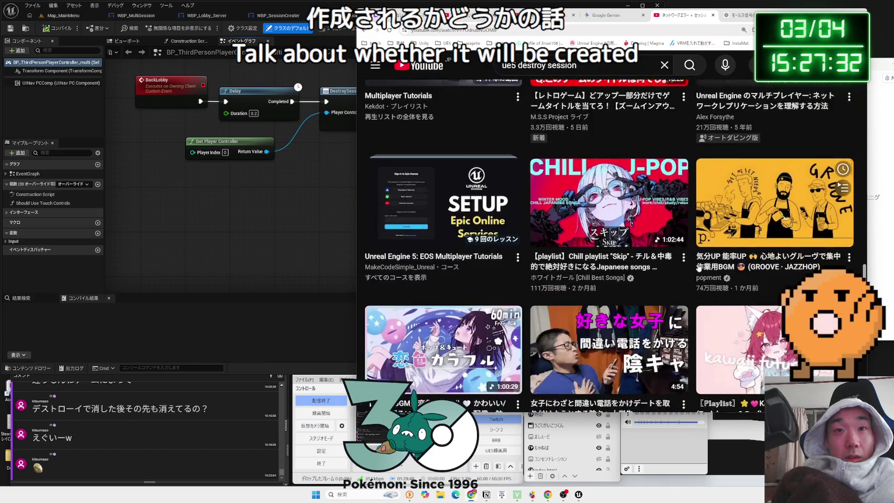
pyautogui.scroll(-3, 697, 265)
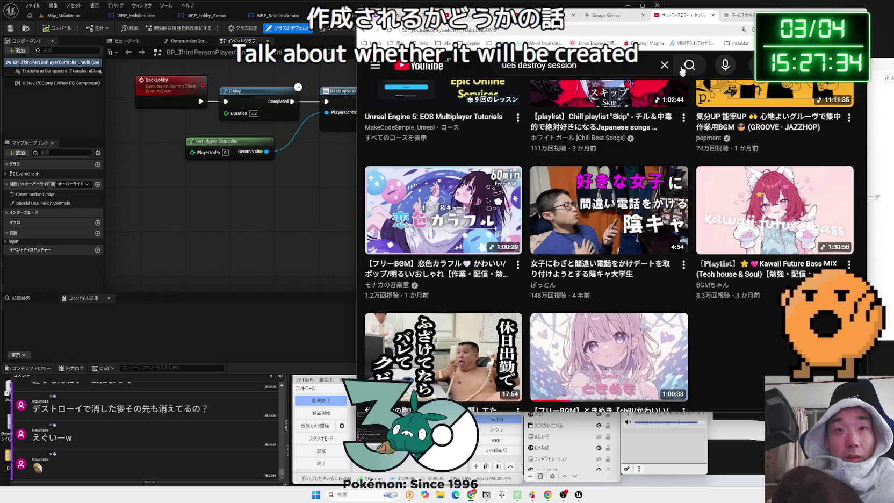
pyautogui.click(713, 15)
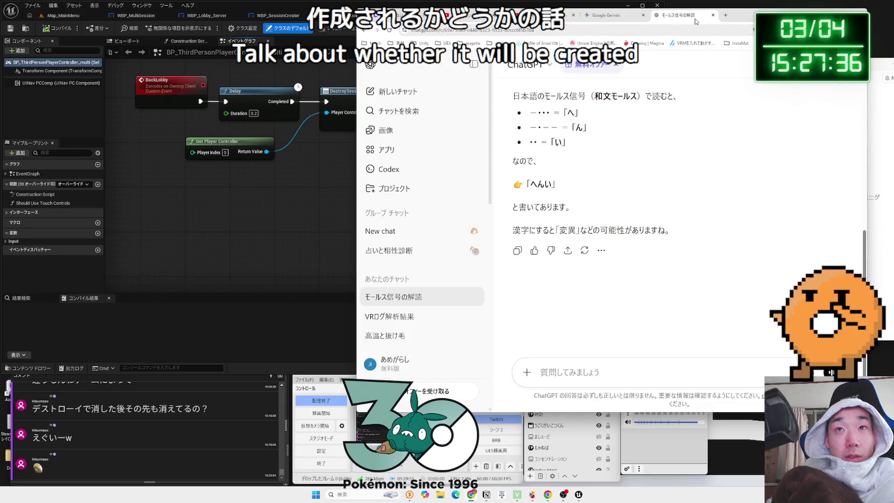
# - Switch to Gemini and highlight part of its Destroy Session answer to reread
pyautogui.click(611, 15)
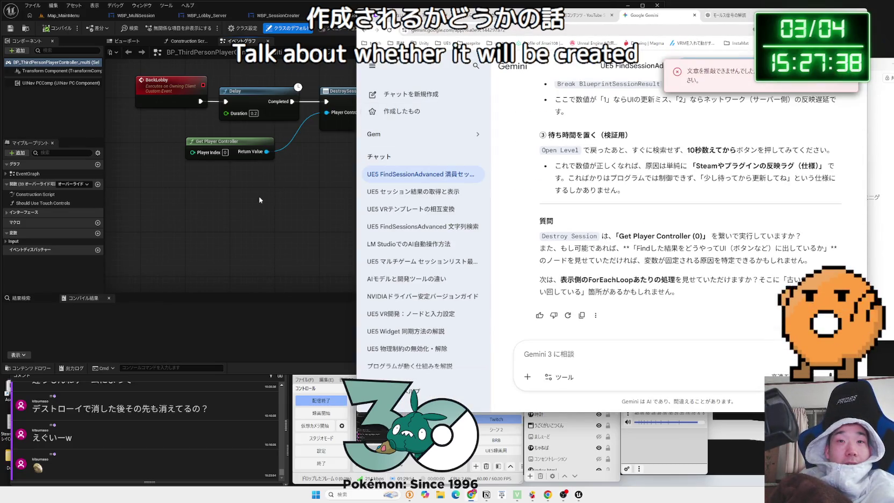
pyautogui.moveTo(555, 161)
pyautogui.mouseDown()
pyautogui.moveTo(729, 262)
pyautogui.moveTo(760, 262)
pyautogui.moveTo(539, 236)
pyautogui.mouseUp()
pyautogui.click(793, 259)
# - Return to Unreal Editor and nudge the Failure Print String node in the BackLobby graph
pyautogui.click(553, 236)
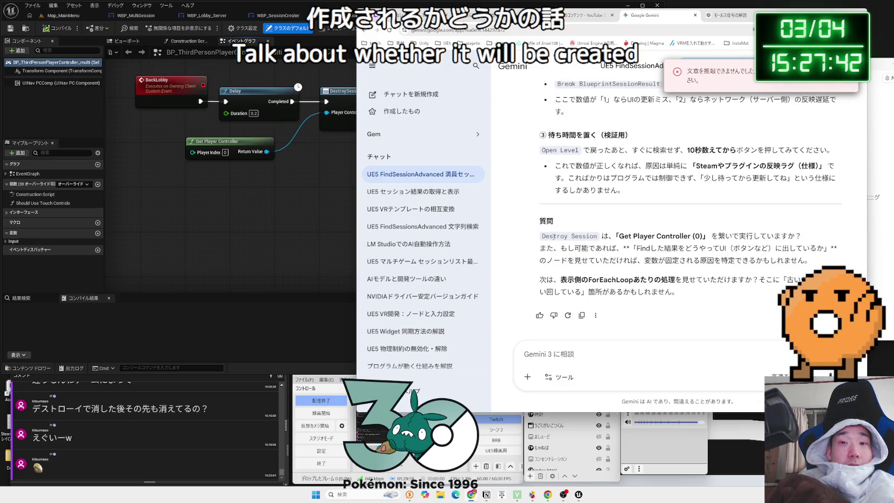
pyautogui.click(289, 251)
pyautogui.scroll(-1, 289, 251)
pyautogui.moveTo(376, 204); pyautogui.dragTo(390, 194)
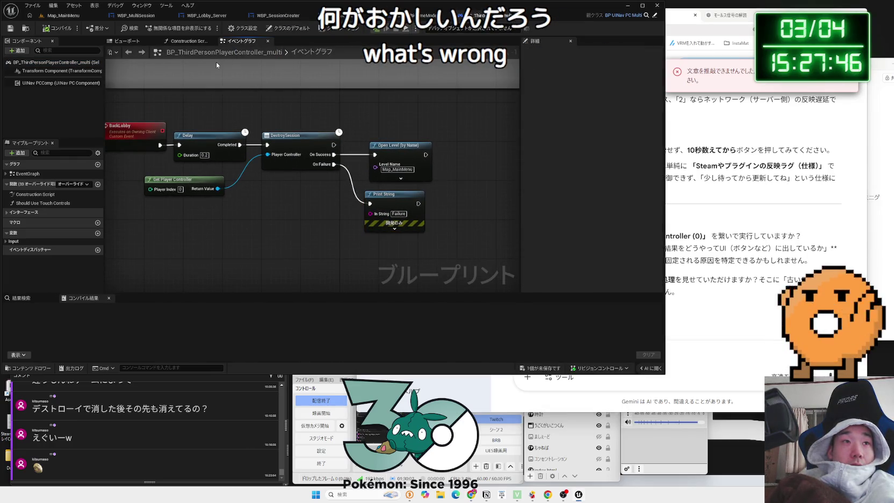
# - Flip through the open widget layouts and bring up the BP_MultiGameMode event graph
pyautogui.click(136, 15)
pyautogui.click(213, 16)
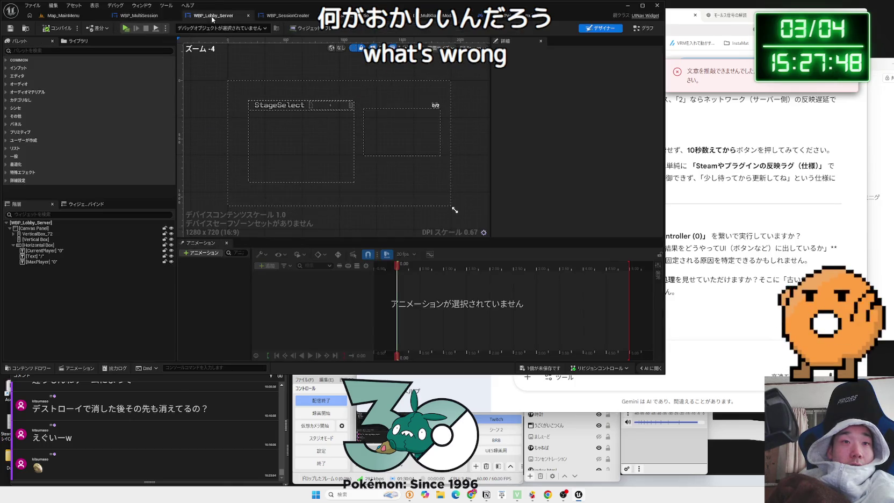
pyautogui.click(288, 16)
pyautogui.click(352, 16)
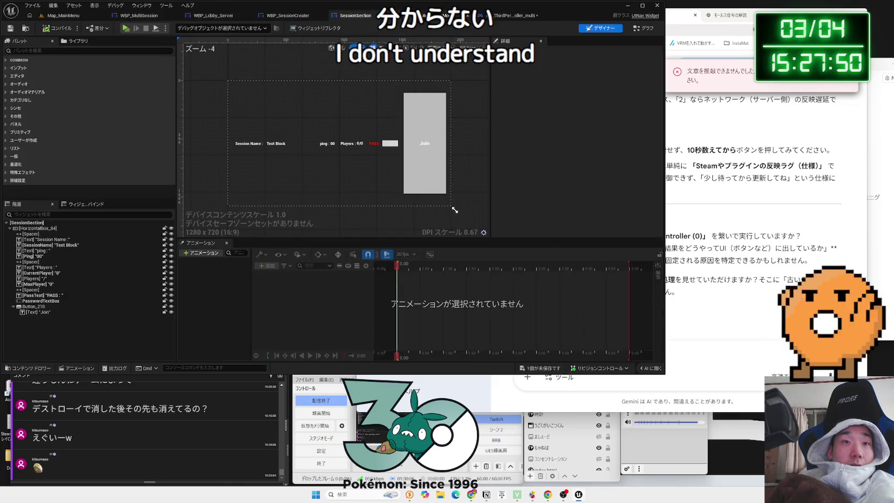
pyautogui.click(425, 15)
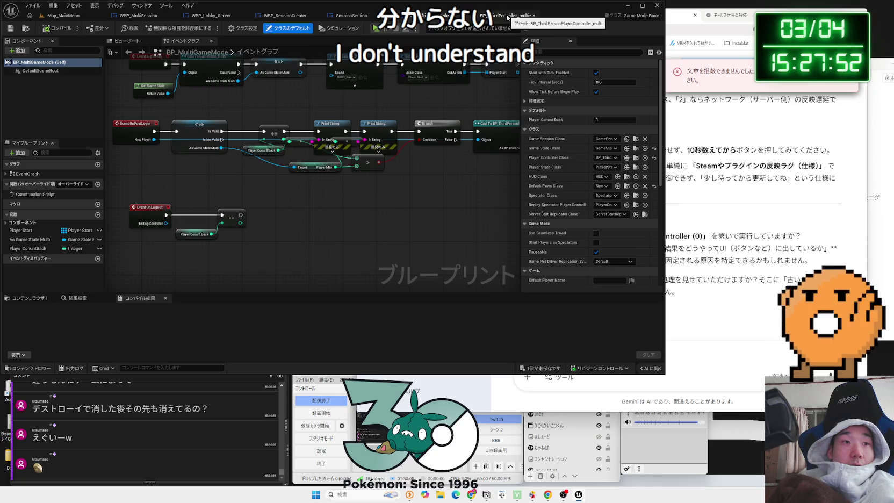
# - Select the OnPostLogin node chain and paste a screenshot of it into the Gemini chat
pyautogui.moveTo(472, 103)
pyautogui.mouseDown()
pyautogui.moveTo(292, 153)
pyautogui.moveTo(490, 129)
pyautogui.moveTo(633, 126)
pyautogui.mouseUp()
pyautogui.scroll(-2, 502, 200)
pyautogui.scroll(1, 531, 200)
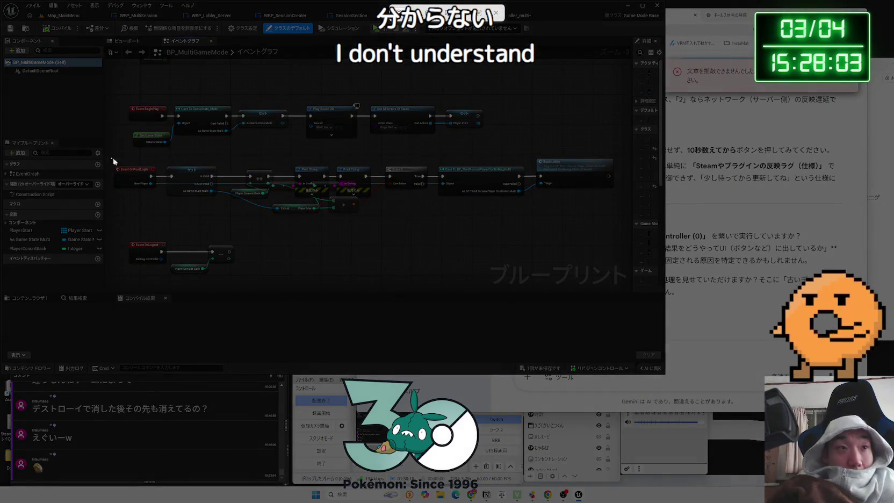
pyautogui.moveTo(111, 158); pyautogui.dragTo(544, 222)
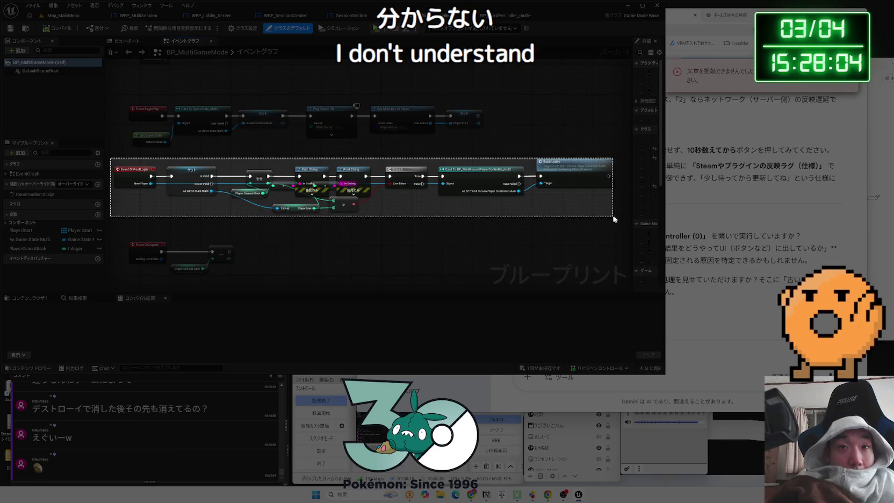
pyautogui.click(726, 358)
pyautogui.hotkey('ctrl', 'v')
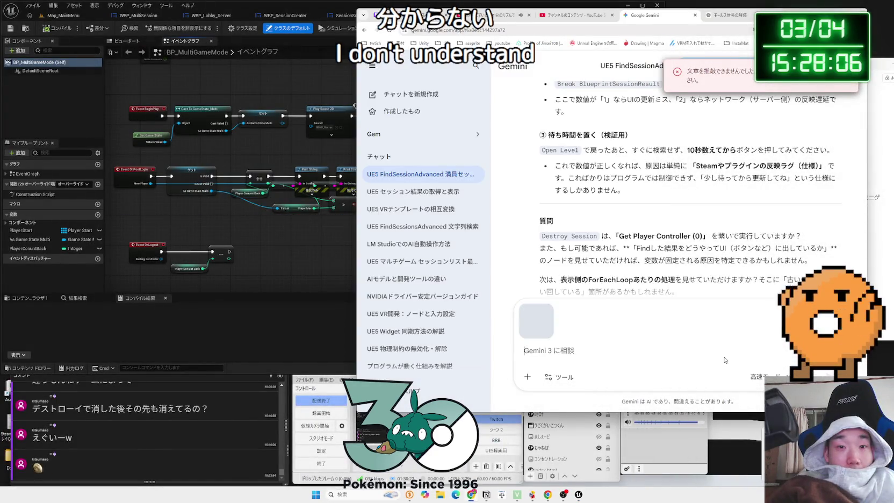
pyautogui.click(320, 198)
# - In the SessionSection event graph, inspect the SetText, Get Current Players and JoinSession branch nodes
pyautogui.click(347, 18)
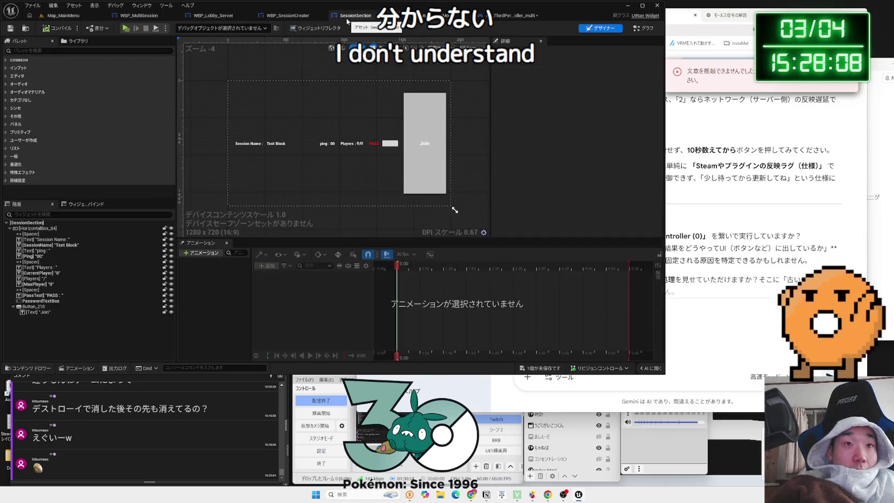
pyautogui.click(649, 30)
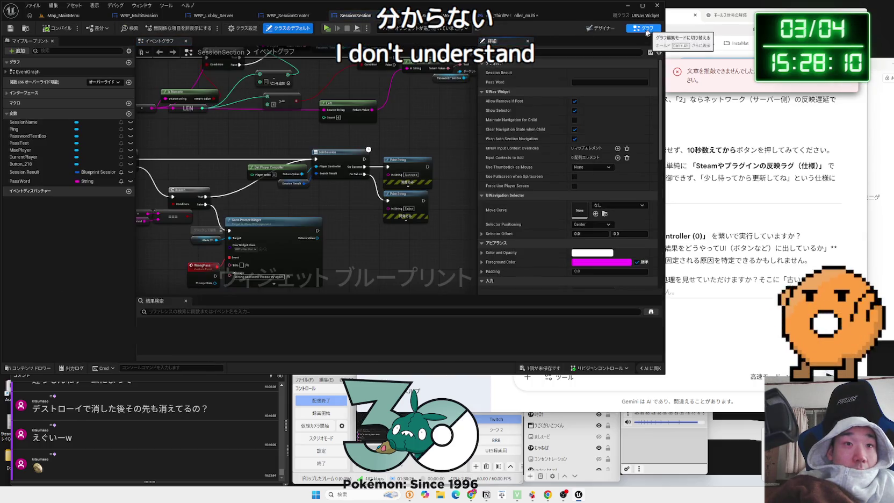
pyautogui.scroll(2, 313, 129)
pyautogui.moveTo(239, 200); pyautogui.dragTo(234, 235)
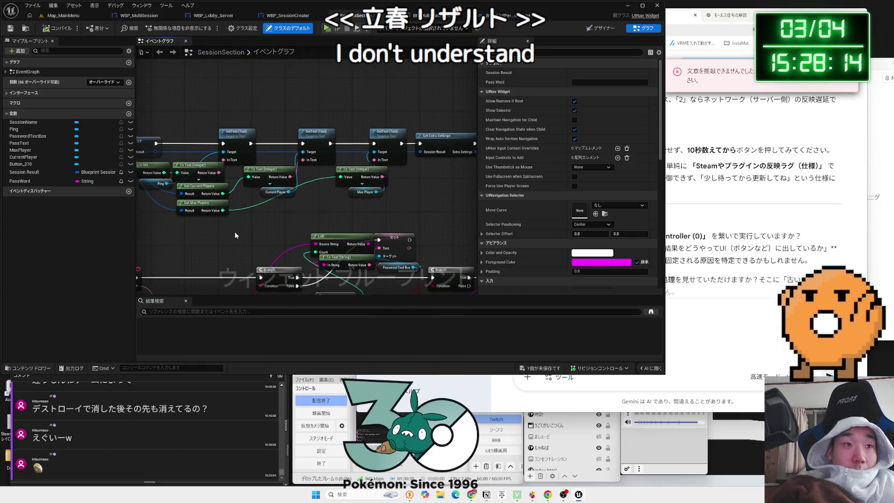
pyautogui.scroll(2, 235, 234)
pyautogui.click(245, 185)
pyautogui.scroll(-3, 262, 241)
pyautogui.moveTo(263, 241); pyautogui.dragTo(272, 138)
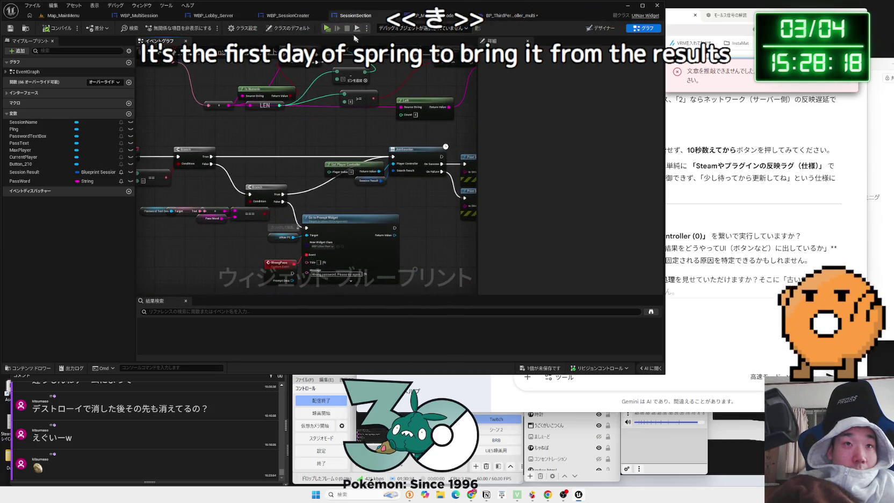
# - Open the WBP_Lobby_Server graph and follow the Stageselect node into GameState_Multi
pyautogui.click(350, 16)
pyautogui.click(438, 16)
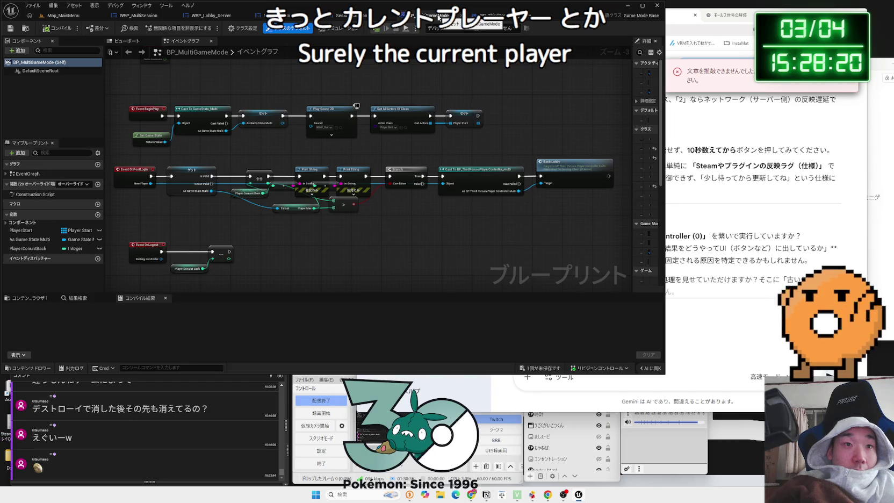
pyautogui.click(497, 15)
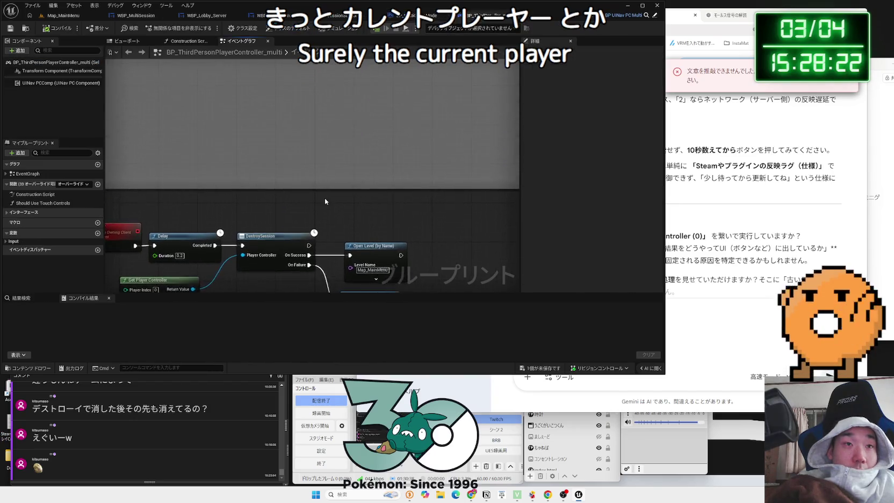
pyautogui.click(214, 15)
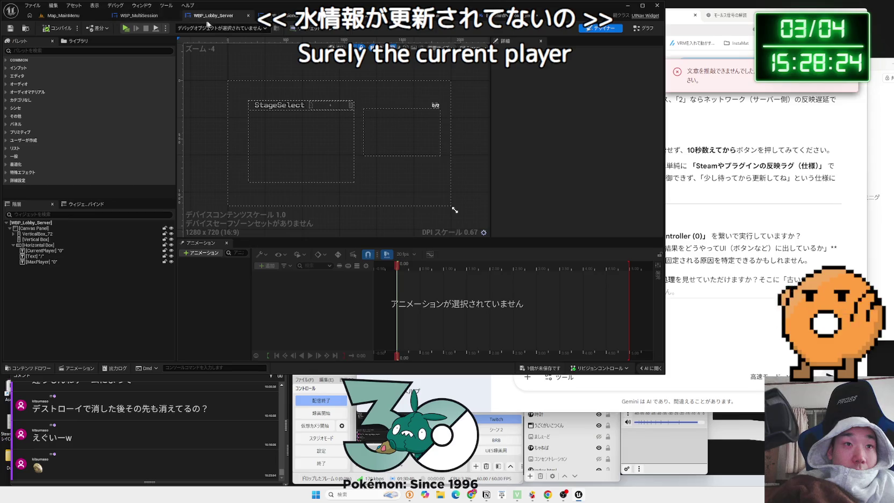
pyautogui.click(642, 28)
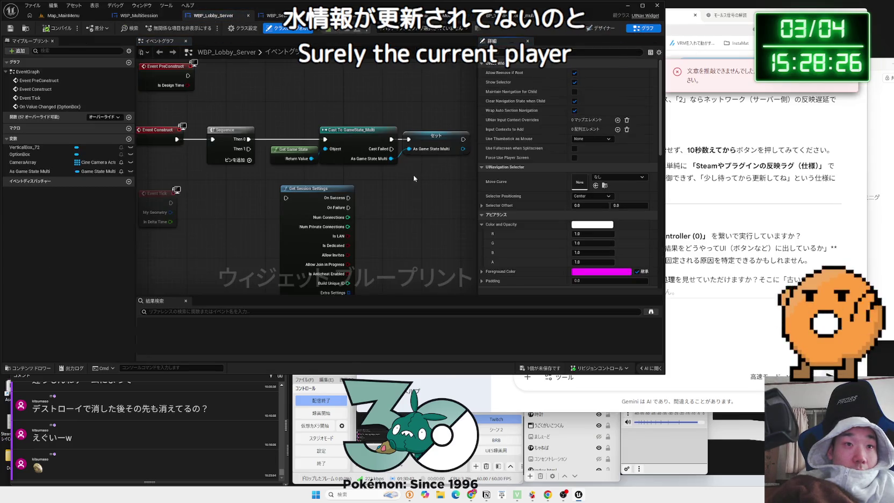
pyautogui.moveTo(414, 176)
pyautogui.mouseDown()
pyautogui.moveTo(384, 190)
pyautogui.moveTo(412, 16)
pyautogui.mouseUp()
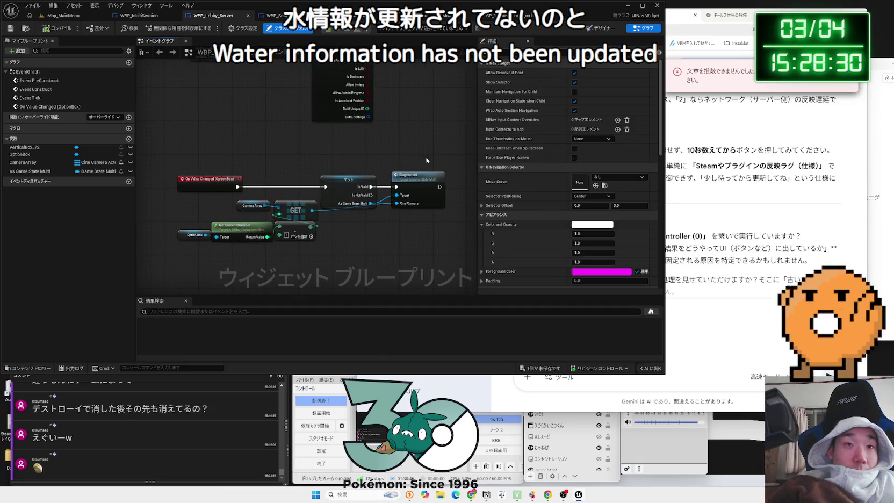
pyautogui.click(169, 221)
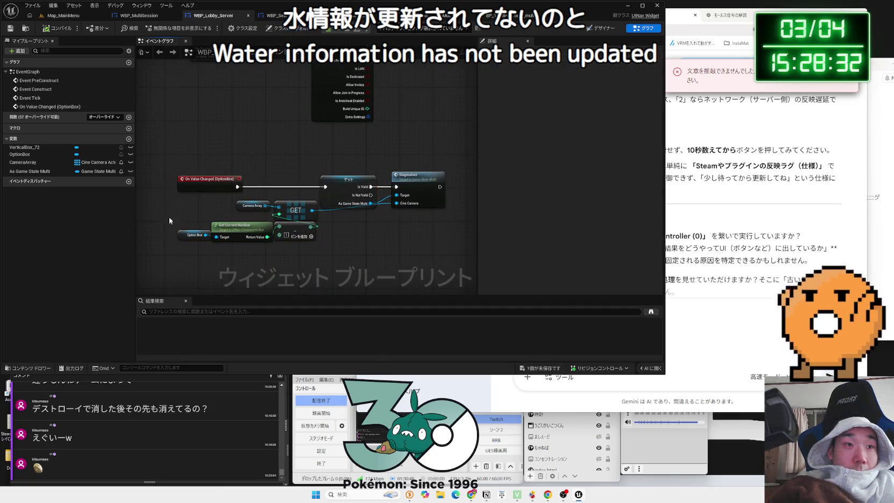
pyautogui.moveTo(286, 228)
pyautogui.mouseDown()
pyautogui.moveTo(443, 251)
pyautogui.moveTo(359, 210)
pyautogui.moveTo(176, 151)
pyautogui.moveTo(302, 168)
pyautogui.mouseUp()
pyautogui.doubleClick(431, 180)
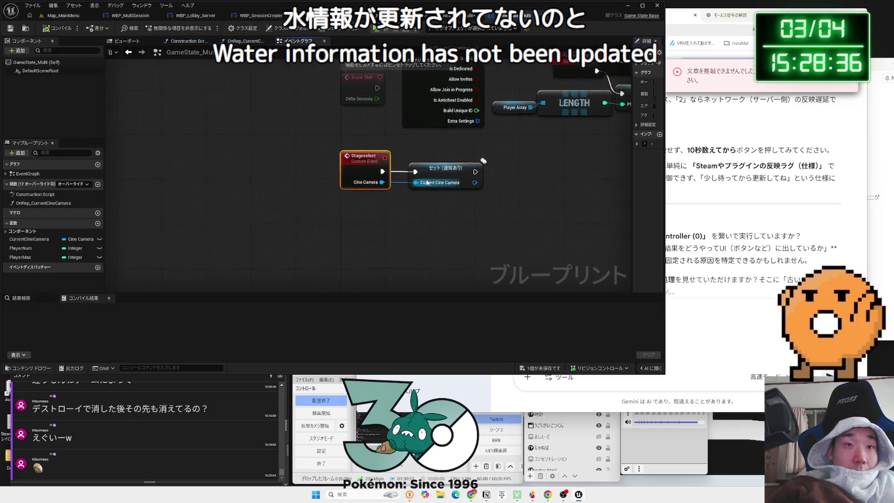
# - Inspect Event BeginPlay's Player Array → LENGTH → Set Player Num chain, then switch back to SessionSection
pyautogui.moveTo(425, 202); pyautogui.dragTo(355, 218)
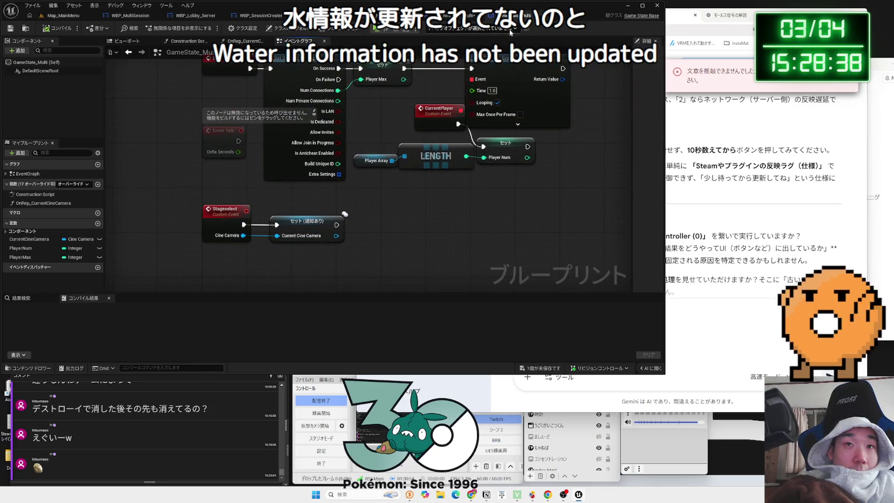
pyautogui.moveTo(464, 61); pyautogui.dragTo(357, 173)
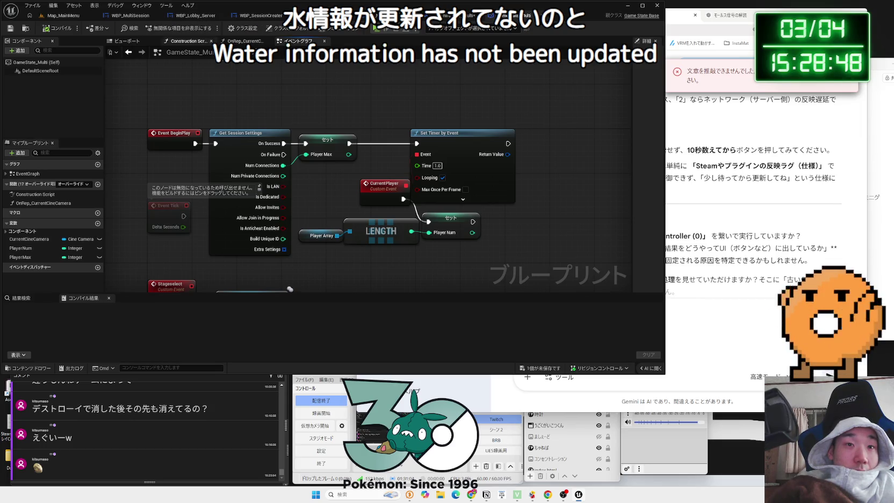
pyautogui.moveTo(328, 216)
pyautogui.mouseDown()
pyautogui.moveTo(444, 256)
pyautogui.moveTo(375, 231)
pyautogui.mouseUp()
pyautogui.click(463, 259)
pyautogui.moveTo(307, 216); pyautogui.dragTo(351, 232)
pyautogui.moveTo(457, 257); pyautogui.dragTo(457, 257)
pyautogui.click(330, 221)
pyautogui.click(453, 256)
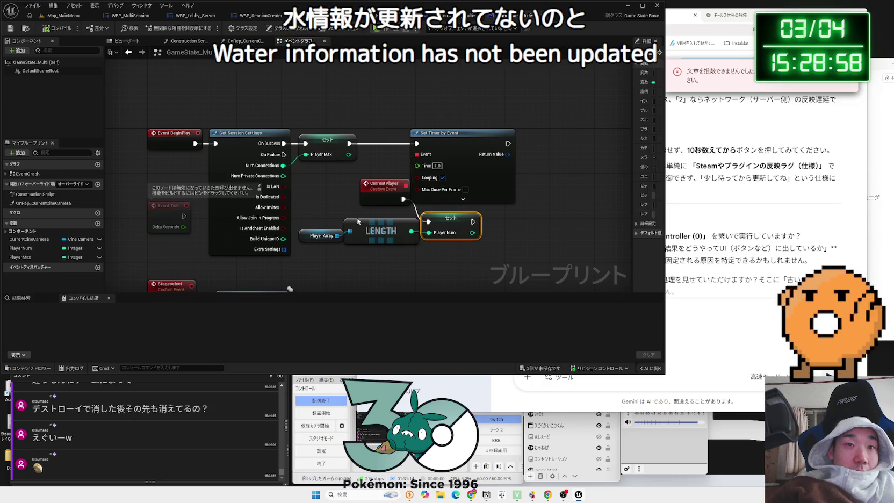
pyautogui.click(328, 215)
pyautogui.moveTo(329, 216)
pyautogui.mouseDown()
pyautogui.moveTo(423, 247)
pyautogui.moveTo(461, 244)
pyautogui.moveTo(414, 237)
pyautogui.mouseUp()
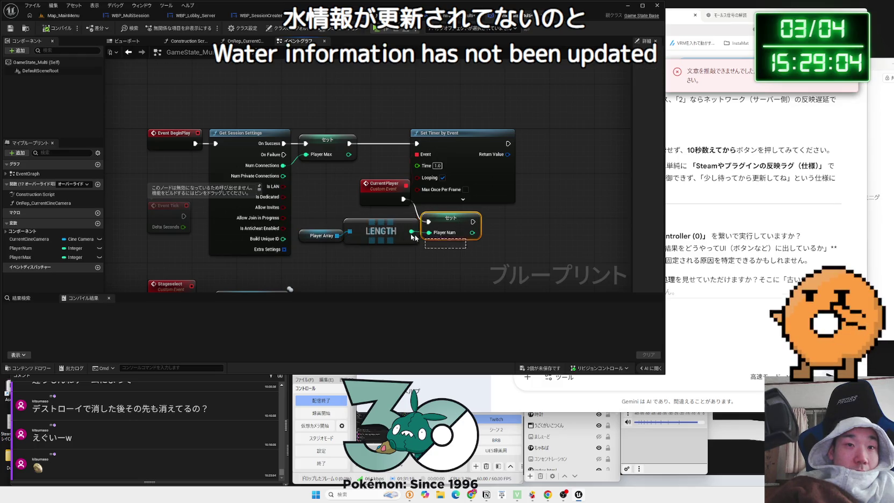
pyautogui.click(324, 219)
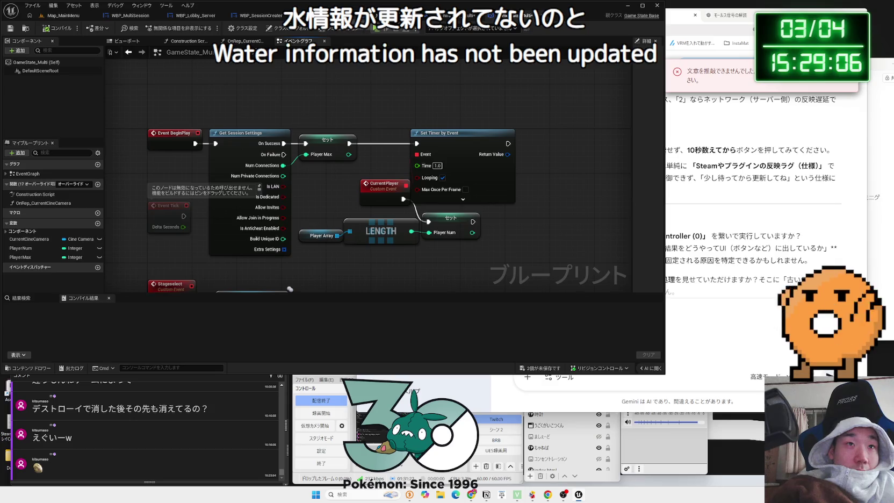
pyautogui.hotkey('ctrl', 'Tab')
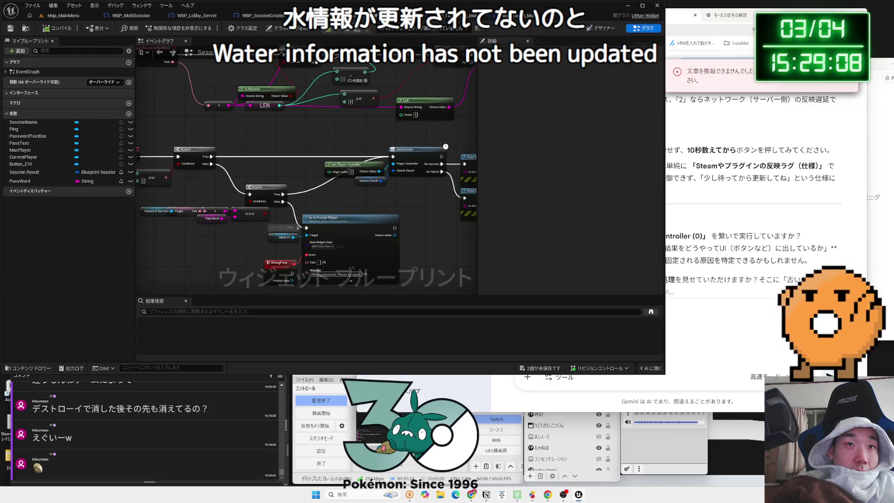
# - Flip between the WBP_SessionCreater and WBP_MultiSession widget layouts
pyautogui.hotkey('ctrl', 'Tab')
pyautogui.hotkey('ctrl', 'Tab')
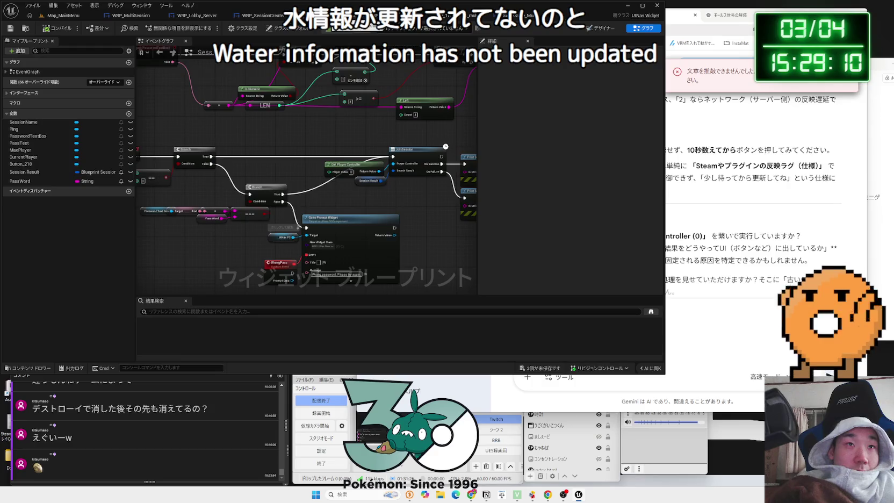
pyautogui.click(257, 20)
pyautogui.hotkey('shift', 'F4')
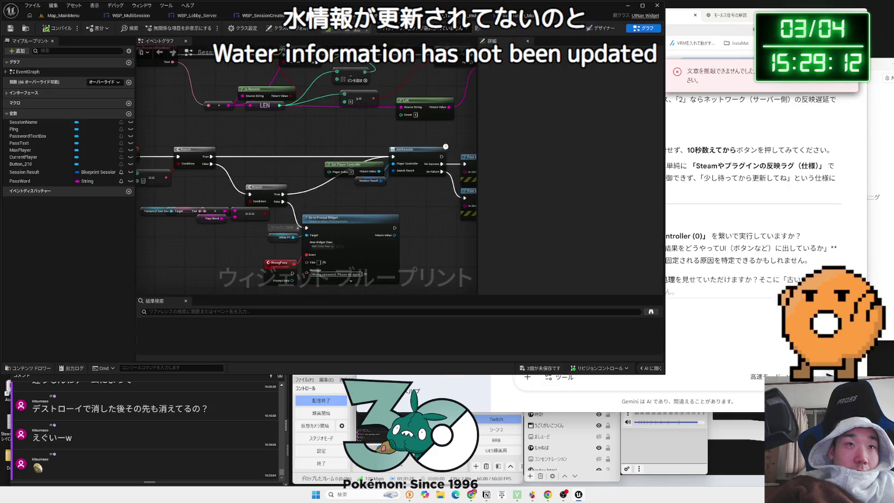
pyautogui.click(264, 17)
pyautogui.click(197, 15)
pyautogui.click(263, 15)
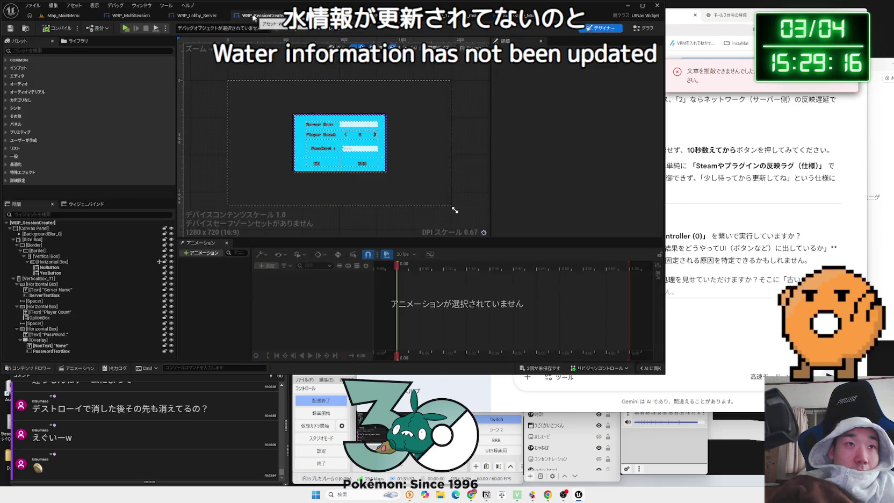
pyautogui.click(197, 16)
pyautogui.click(151, 15)
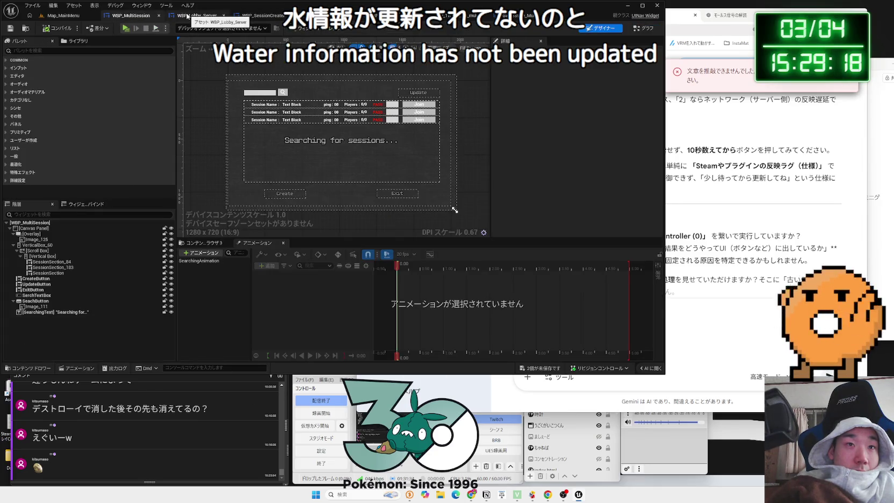
pyautogui.click(187, 16)
pyautogui.click(253, 17)
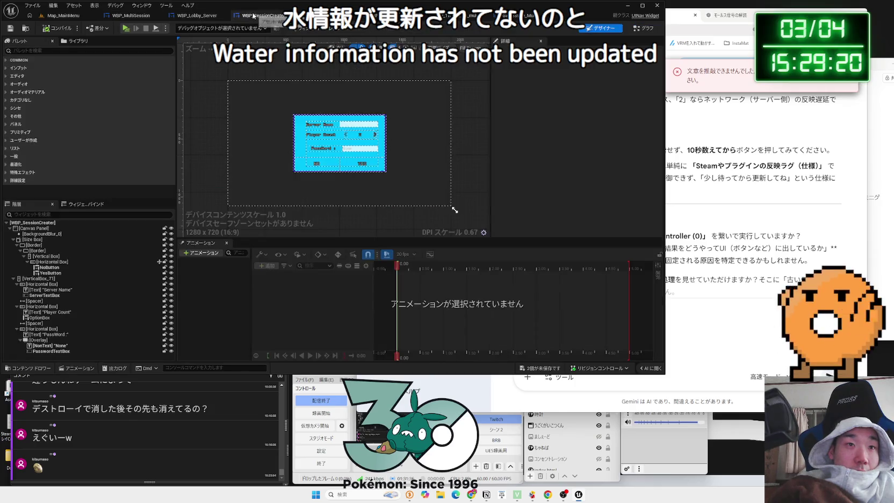
# - In the event graph, study the Update/SetText, LEN/Left and Is Numeric/Branch password-check nodes
pyautogui.click(643, 28)
pyautogui.moveTo(314, 110); pyautogui.dragTo(314, 185)
pyautogui.moveTo(253, 161)
pyautogui.mouseDown()
pyautogui.moveTo(242, 215)
pyautogui.moveTo(298, 209)
pyautogui.mouseUp()
pyautogui.scroll(-2, 243, 215)
pyautogui.scroll(5, 299, 208)
pyautogui.moveTo(232, 157); pyautogui.dragTo(240, 201)
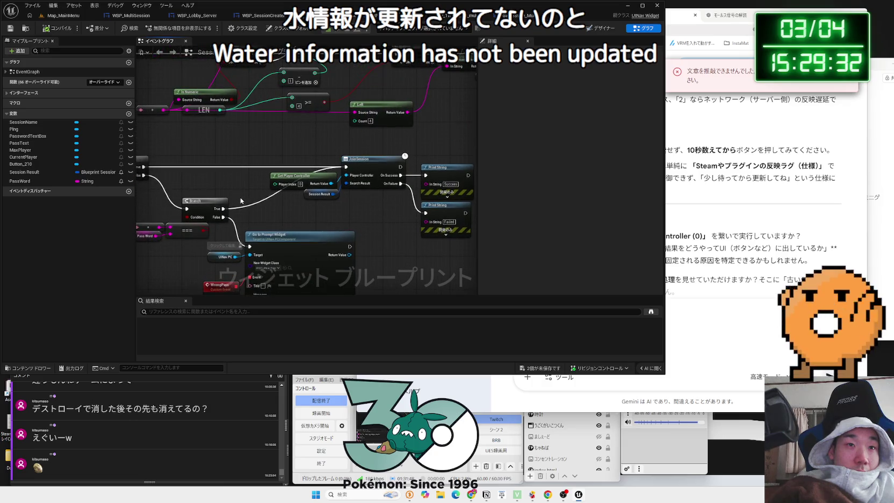
pyautogui.scroll(2, 243, 200)
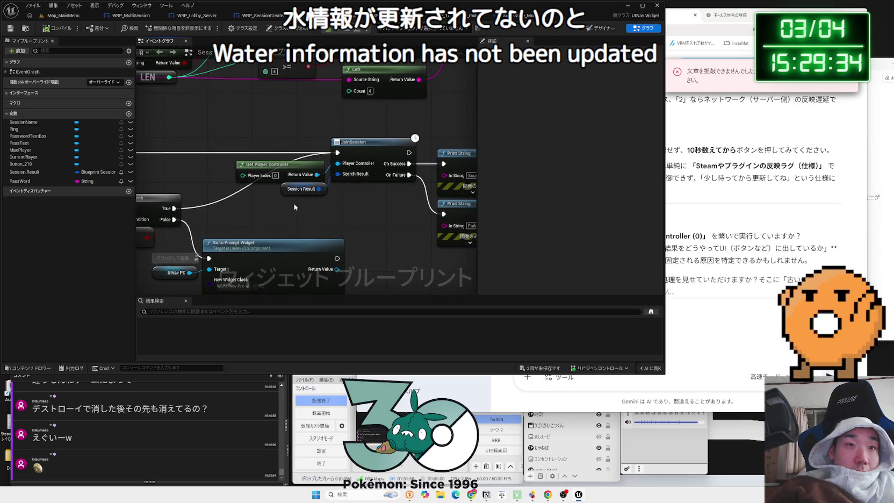
pyautogui.moveTo(207, 179); pyautogui.dragTo(233, 195)
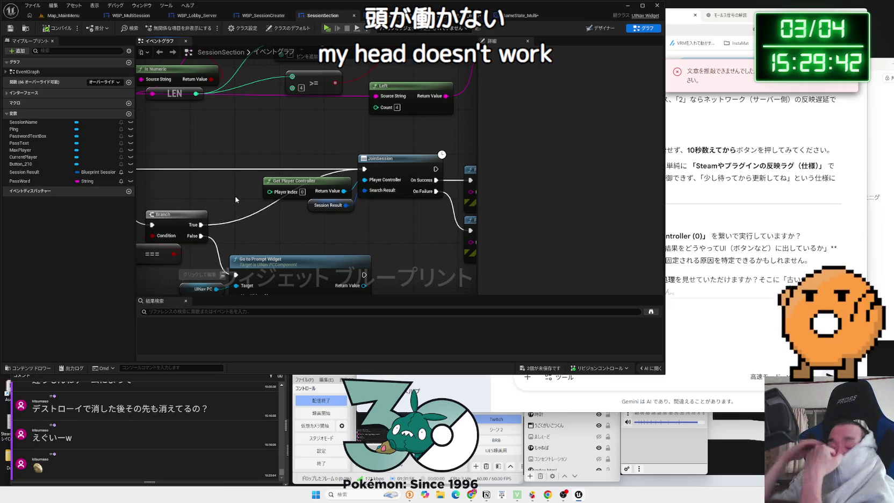
pyautogui.click(316, 494)
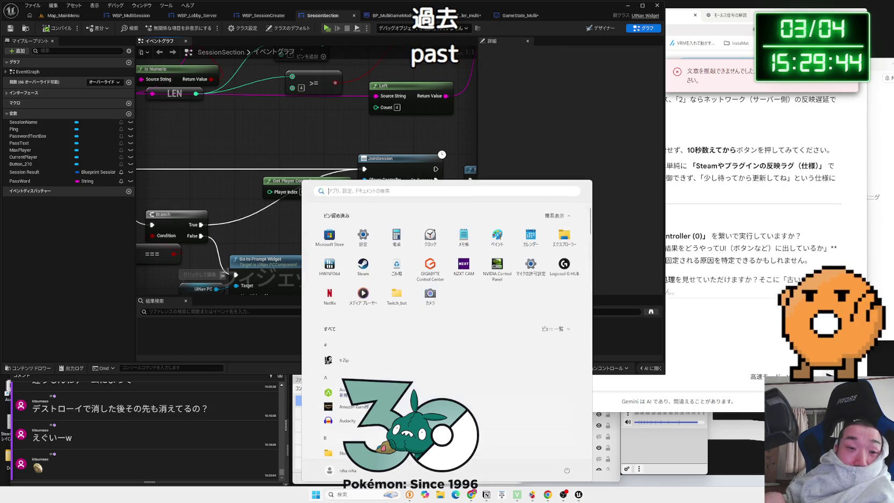
# - Launch Paint, reposition its window, and draw a long rectangle for the session row
pyautogui.click(495, 243)
pyautogui.moveTo(663, 77)
pyautogui.mouseDown()
pyautogui.moveTo(548, 29)
pyautogui.moveTo(625, 48)
pyautogui.mouseUp()
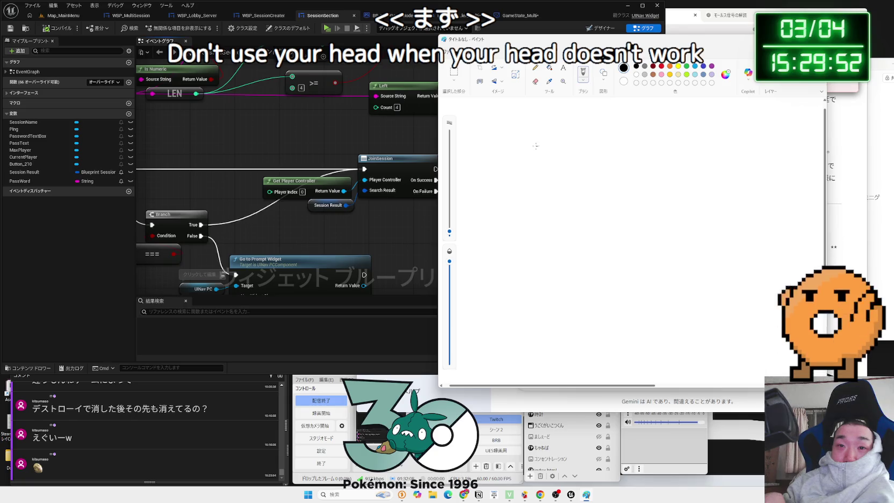
pyautogui.moveTo(567, 137); pyautogui.dragTo(678, 159)
pyautogui.moveTo(521, 156); pyautogui.dragTo(671, 157)
# - Handwrite 'join' and the '1/2' player count beside the rectangle, redoing a misdrawn number
pyautogui.moveTo(744, 140); pyautogui.dragTo(774, 164)
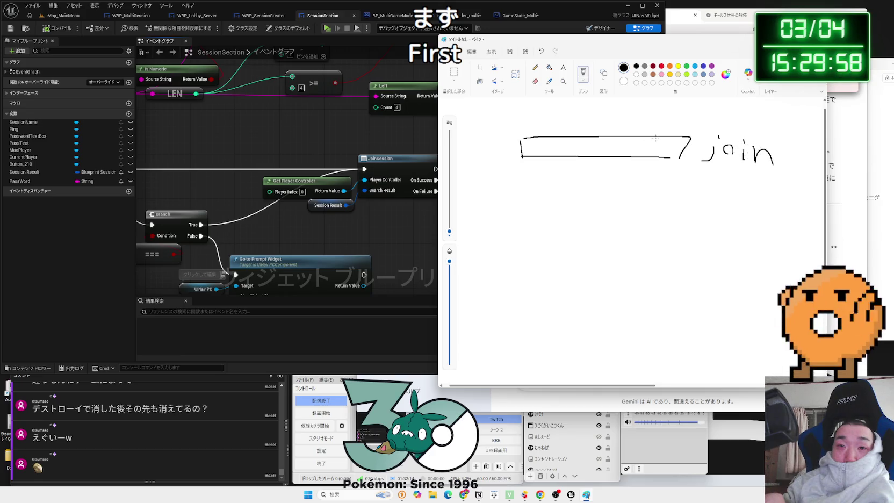
pyautogui.moveTo(668, 140)
pyautogui.mouseDown()
pyautogui.moveTo(668, 157)
pyautogui.moveTo(643, 153)
pyautogui.mouseUp()
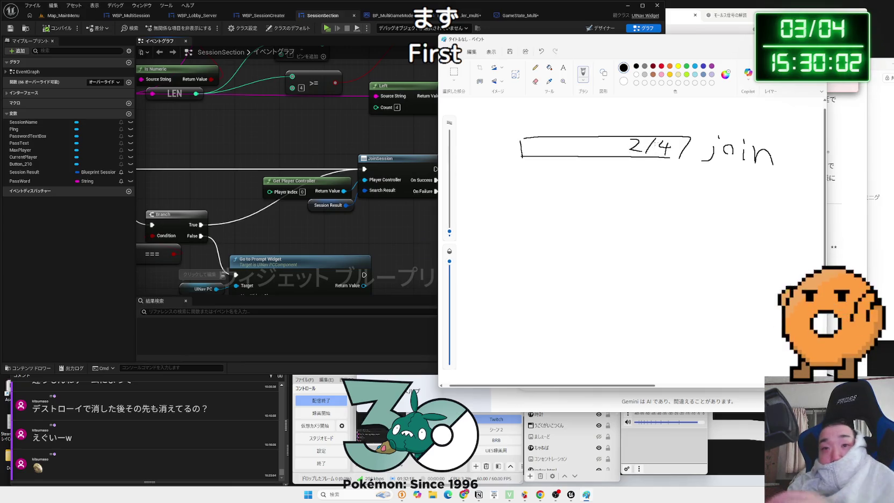
pyautogui.hotkey('ctrl', 'z')
pyautogui.hotkey('ctrl', 'z')
pyautogui.hotkey('ctrl', 'z')
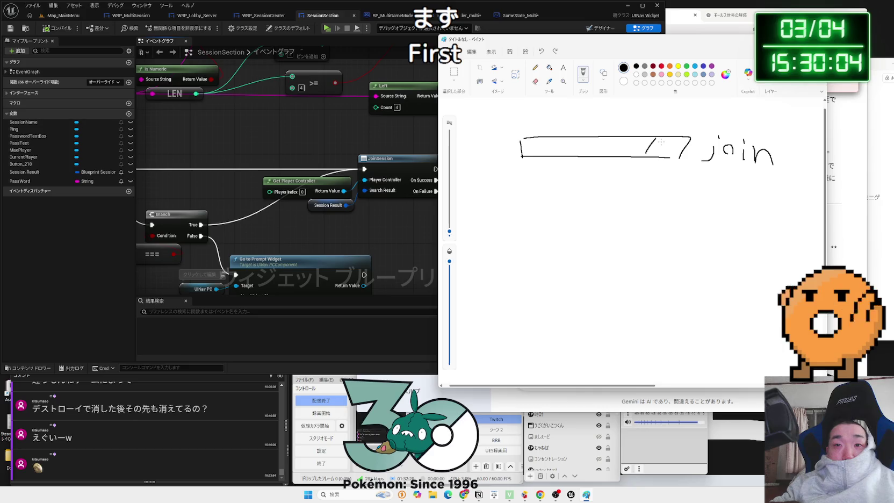
pyautogui.moveTo(661, 145)
pyautogui.mouseDown()
pyautogui.moveTo(667, 154)
pyautogui.moveTo(637, 151)
pyautogui.mouseUp()
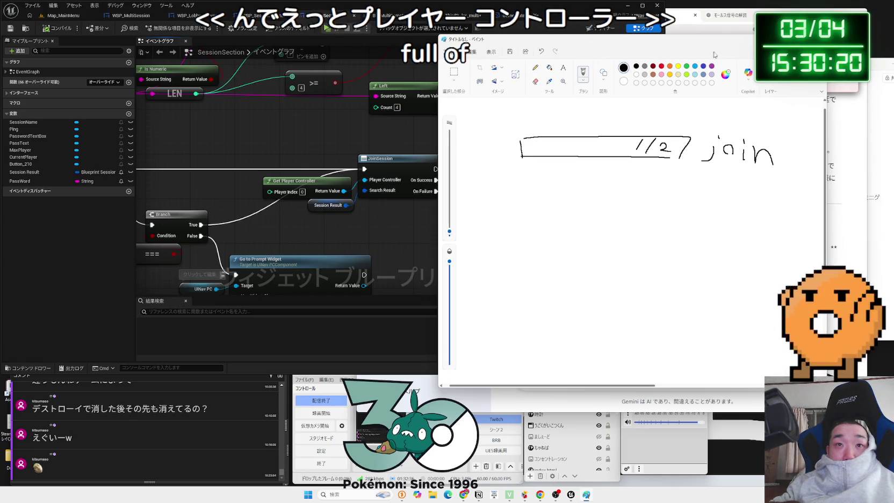
pyautogui.moveTo(537, 39); pyautogui.dragTo(765, 39)
# - Open the WBP_MultiSession designer in Unreal with the Paint sketch window placed over its right half
pyautogui.click(451, 16)
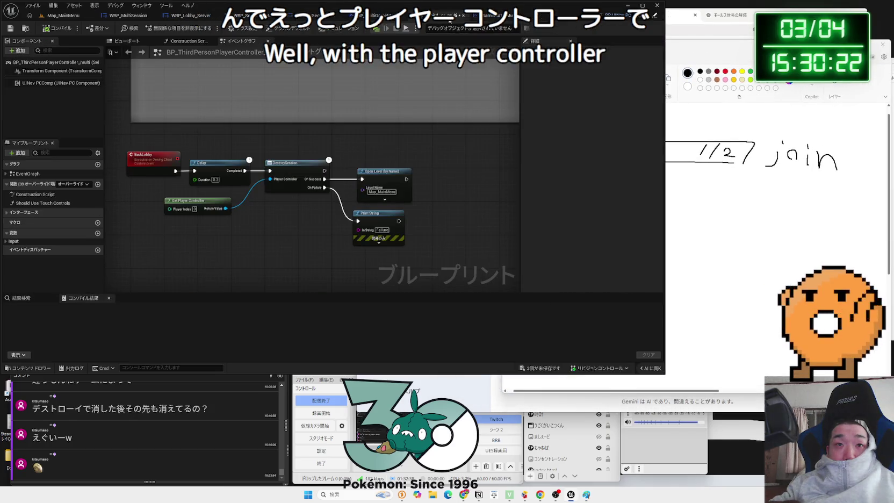
pyautogui.click(615, 15)
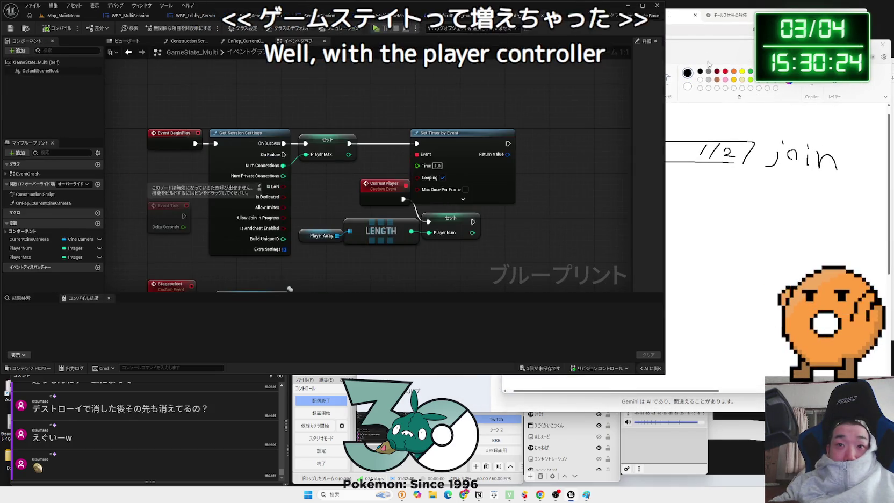
pyautogui.moveTo(708, 34); pyautogui.dragTo(449, 34)
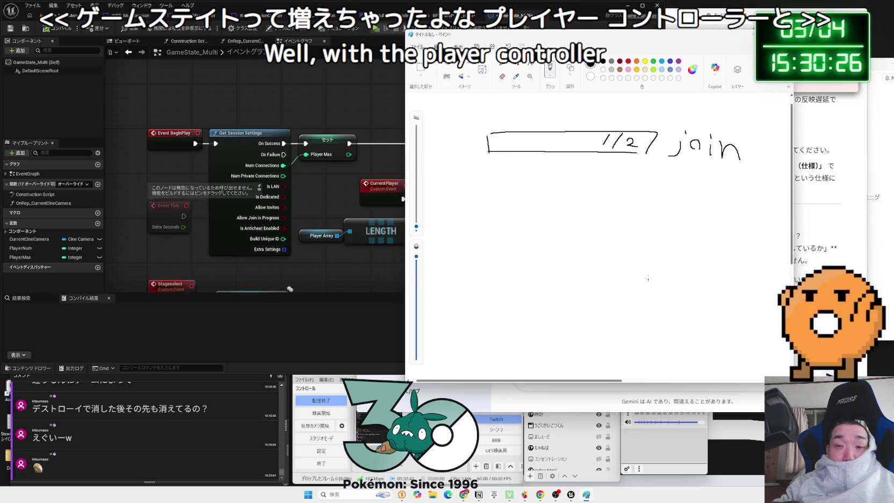
pyautogui.click(291, 15)
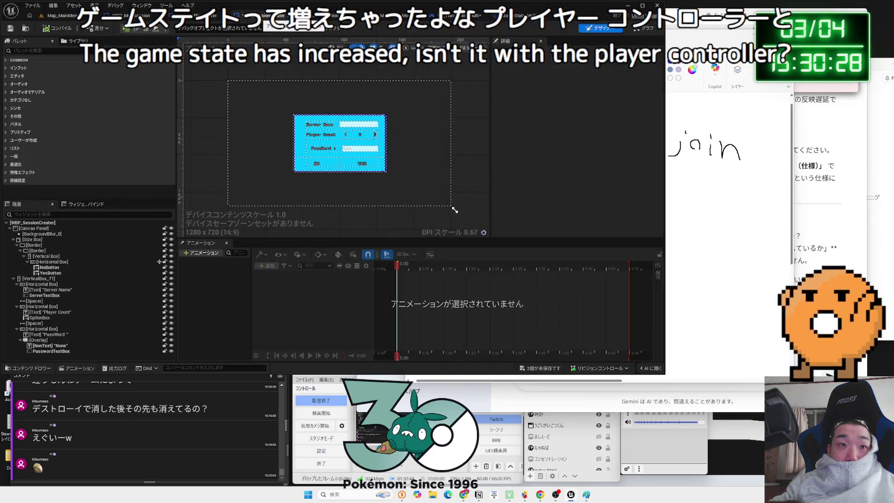
pyautogui.click(197, 15)
pyautogui.click(131, 15)
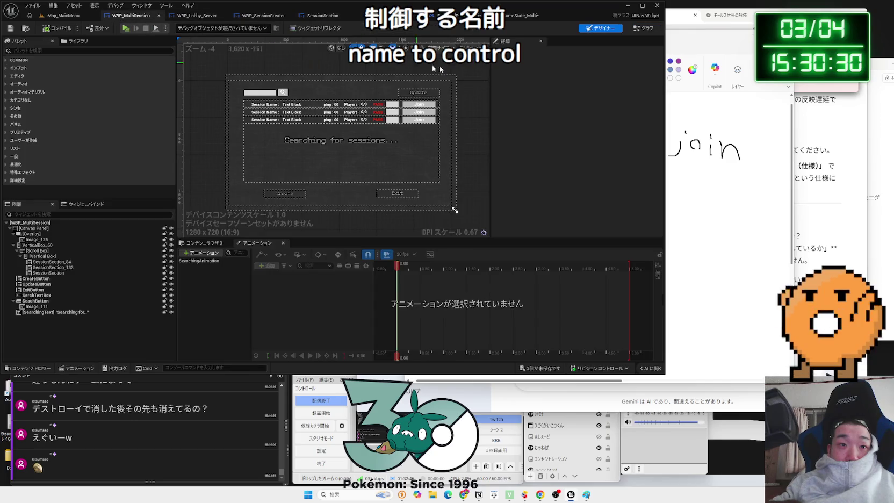
pyautogui.click(699, 124)
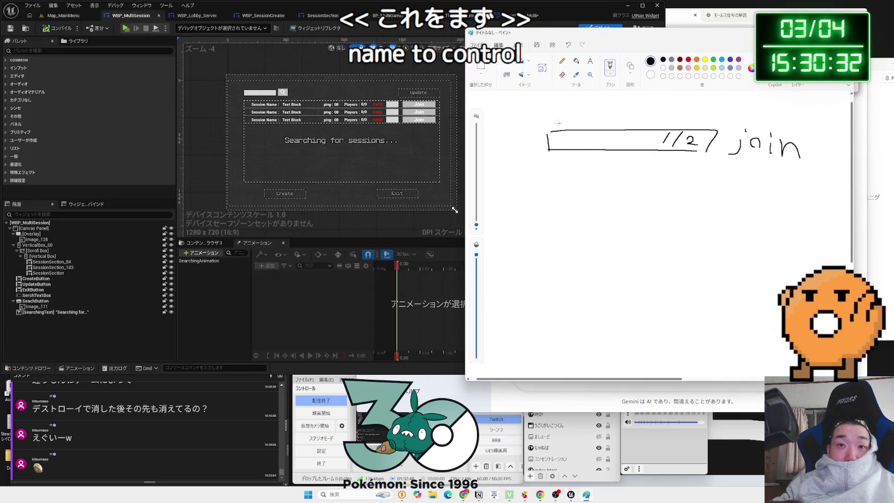
pyautogui.click(722, 60)
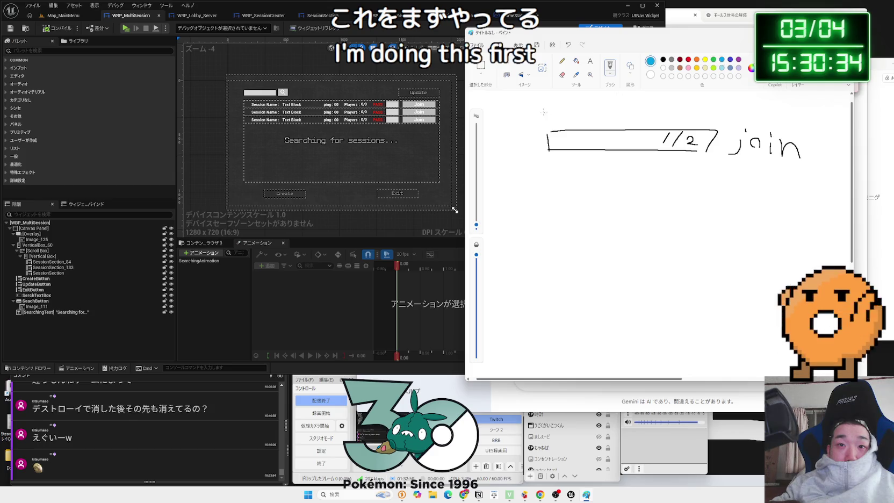
# - Outline the 1/2 join row in blue, then draw a larger frame around it
pyautogui.moveTo(535, 118)
pyautogui.mouseDown()
pyautogui.moveTo(538, 159)
pyautogui.moveTo(728, 170)
pyautogui.moveTo(809, 153)
pyautogui.moveTo(650, 111)
pyautogui.moveTo(535, 118)
pyautogui.moveTo(506, 243)
pyautogui.moveTo(648, 265)
pyautogui.moveTo(809, 263)
pyautogui.moveTo(828, 129)
pyautogui.moveTo(738, 98)
pyautogui.moveTo(500, 101)
pyautogui.mouseUp()
pyautogui.hotkey('ctrl', 'z')
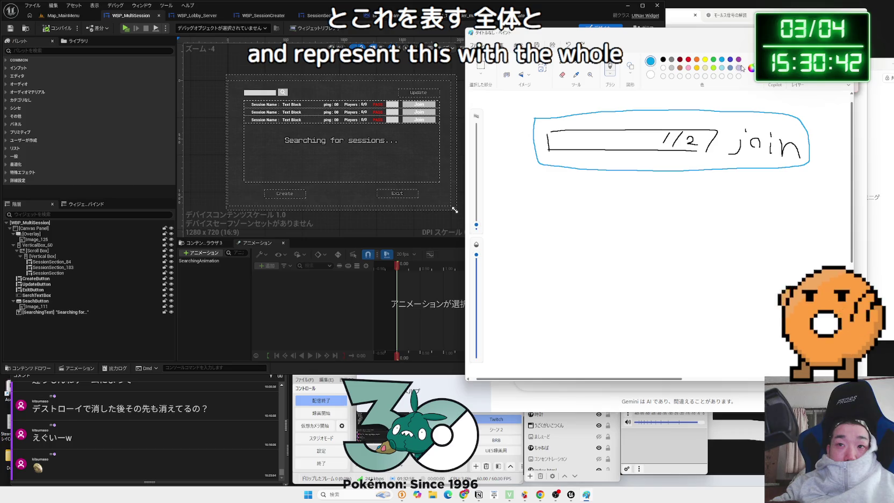
pyautogui.click(751, 69)
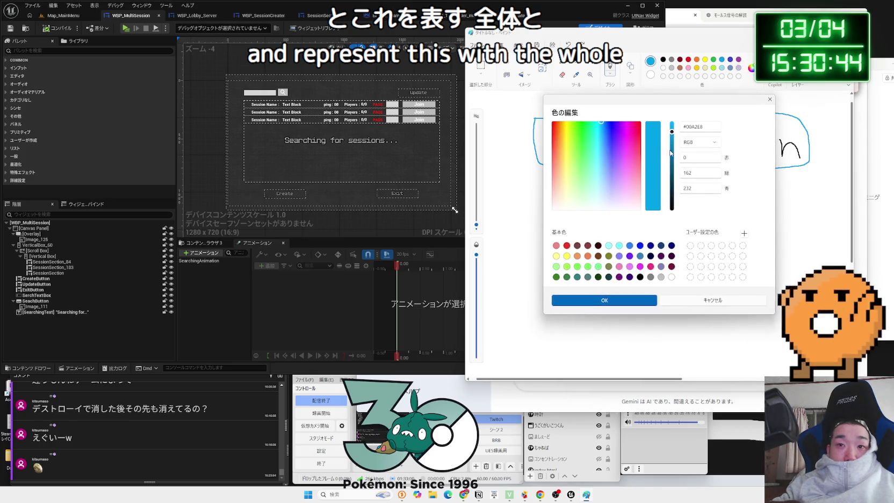
pyautogui.scroll(-2, 672, 151)
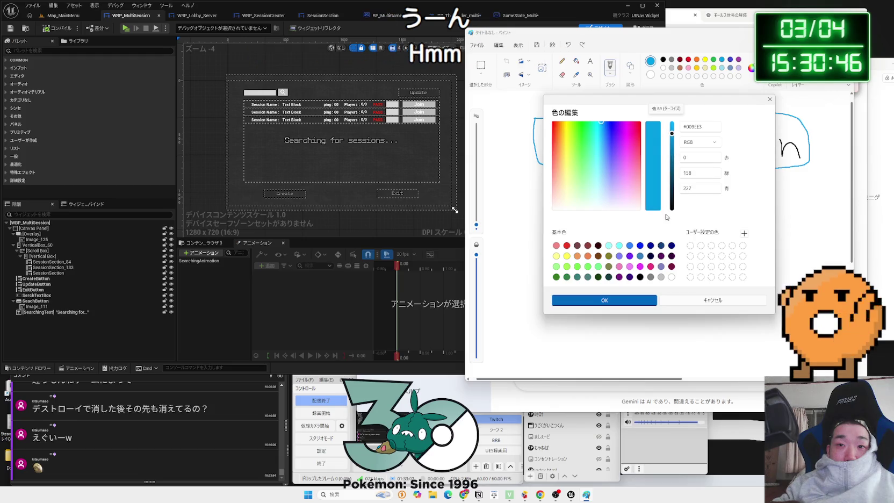
pyautogui.scroll(-2, 672, 150)
pyautogui.click(605, 300)
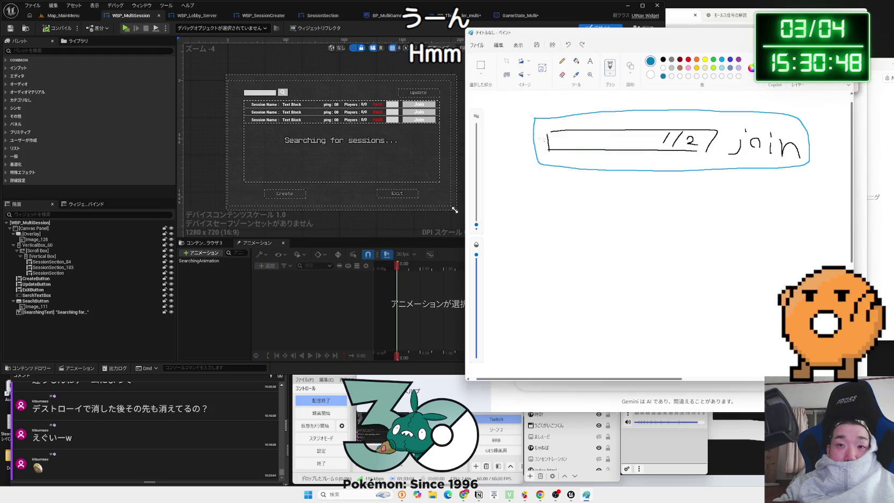
pyautogui.moveTo(504, 101)
pyautogui.mouseDown()
pyautogui.moveTo(510, 225)
pyautogui.moveTo(782, 226)
pyautogui.moveTo(836, 152)
pyautogui.moveTo(829, 94)
pyautogui.moveTo(503, 98)
pyautogui.mouseUp()
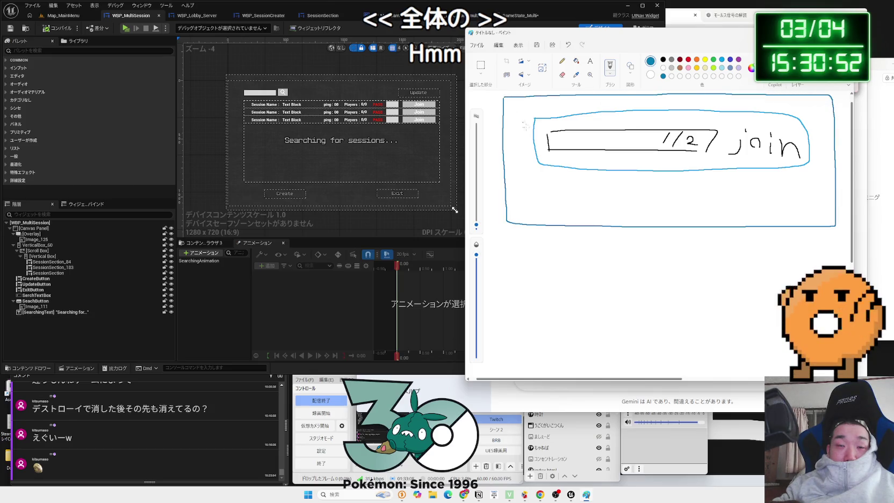
# - Switch to a deep blue and write a boxed 'PC' label at lower right
pyautogui.click(751, 68)
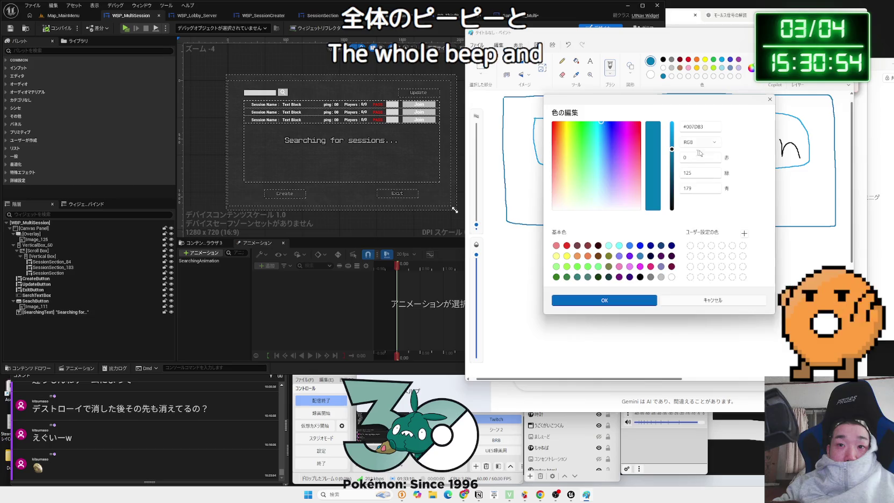
pyautogui.moveTo(676, 166); pyautogui.dragTo(674, 173)
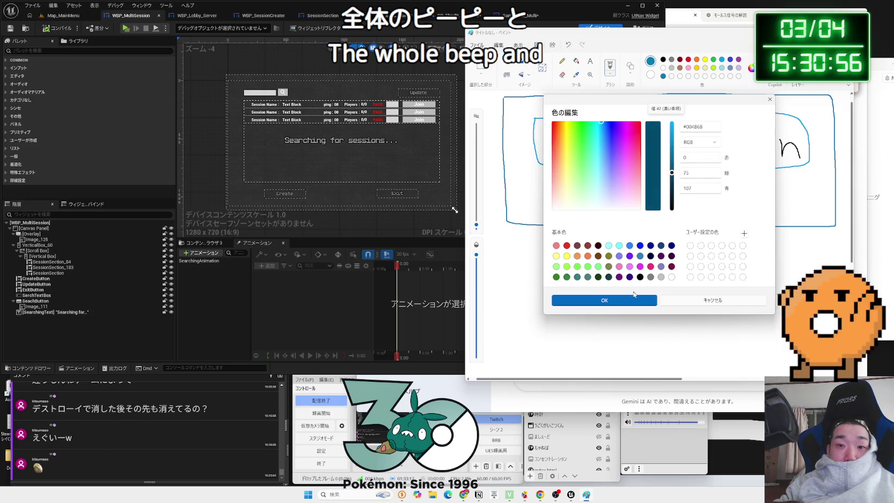
pyautogui.click(605, 299)
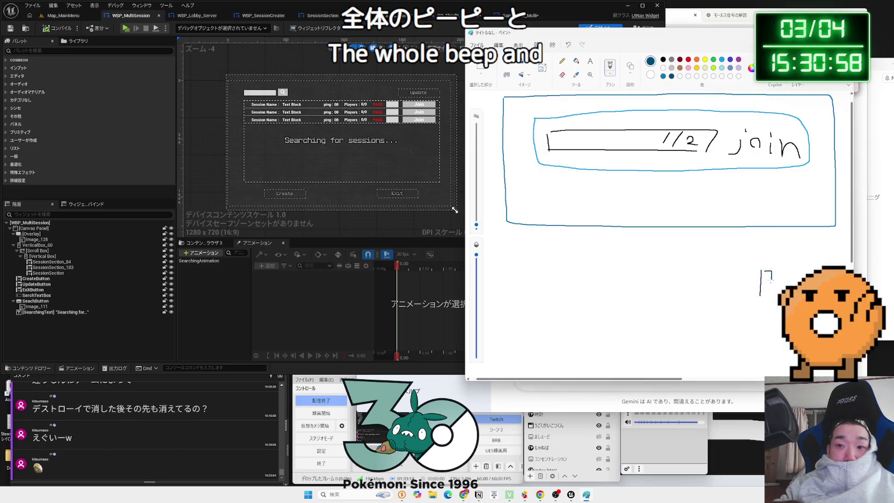
pyautogui.moveTo(786, 277)
pyautogui.mouseDown()
pyautogui.moveTo(790, 290)
pyautogui.moveTo(756, 302)
pyautogui.moveTo(805, 266)
pyautogui.mouseUp()
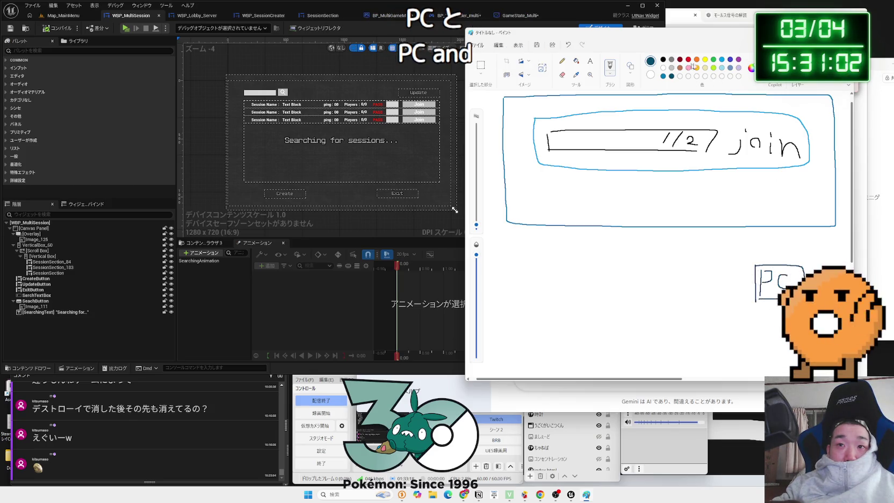
# - In near-black teal, draw a second box below 'PC' and letter 'Sta' inside it
pyautogui.click(751, 68)
pyautogui.moveTo(672, 185); pyautogui.dragTo(671, 194)
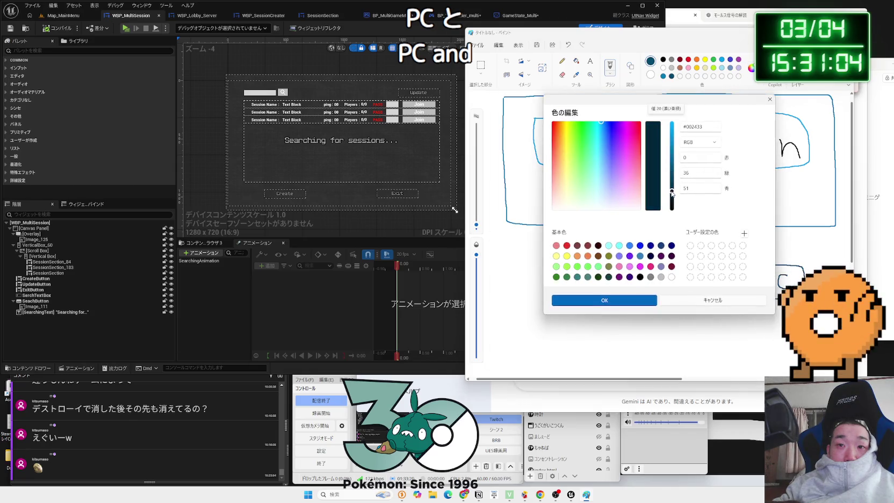
pyautogui.click(605, 300)
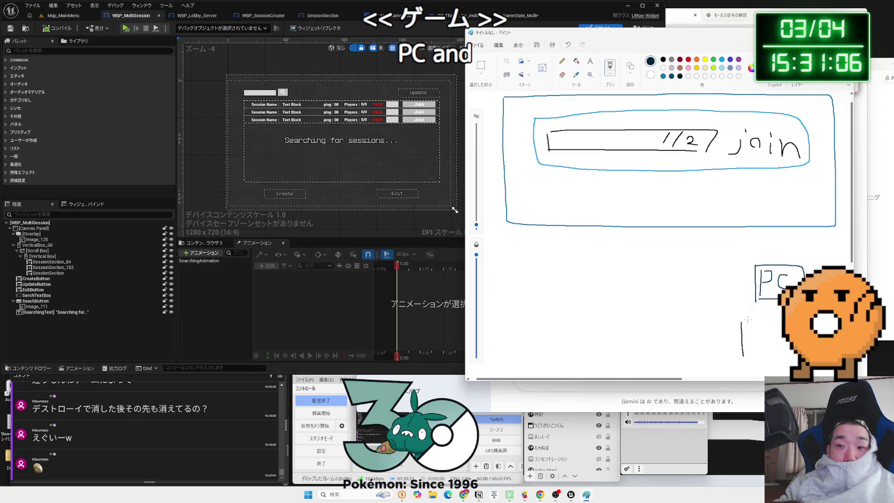
pyautogui.moveTo(777, 316); pyautogui.dragTo(795, 355)
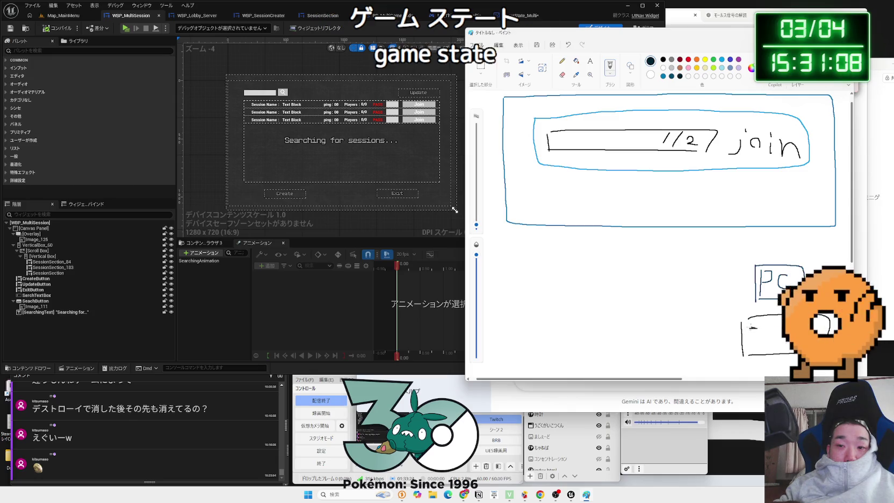
pyautogui.moveTo(769, 328); pyautogui.dragTo(767, 339)
pyautogui.moveTo(764, 333); pyautogui.dragTo(775, 331)
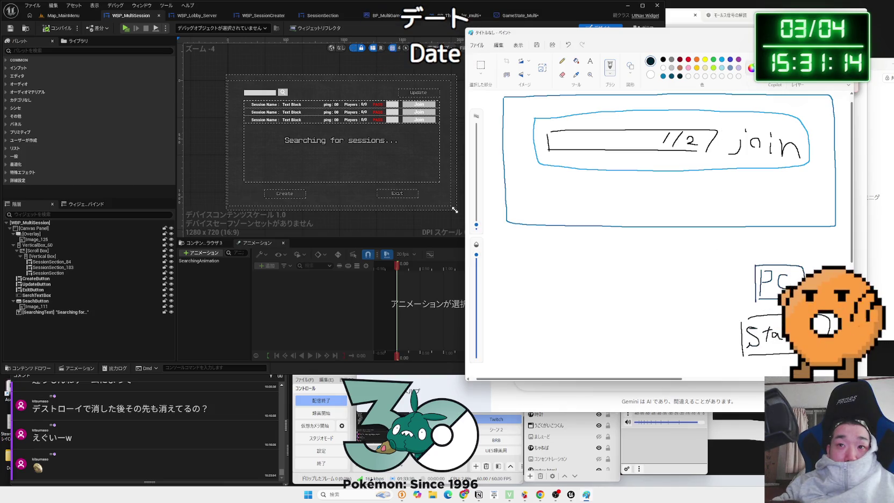
# - Set the pen to pure black and draw a boxed 'GM' label at the bottom left
pyautogui.click(751, 68)
pyautogui.click(640, 277)
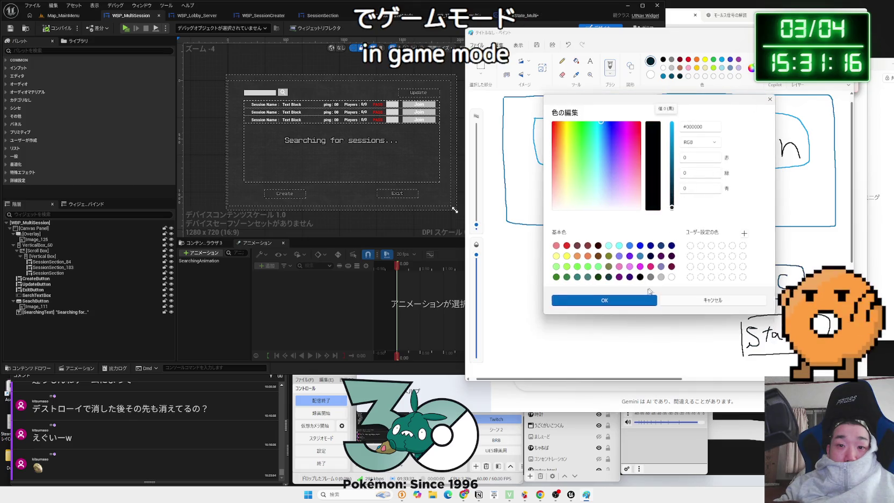
pyautogui.click(613, 300)
pyautogui.moveTo(586, 339)
pyautogui.mouseDown()
pyautogui.moveTo(584, 356)
pyautogui.moveTo(613, 346)
pyautogui.moveTo(592, 359)
pyautogui.moveTo(607, 342)
pyautogui.moveTo(613, 358)
pyautogui.moveTo(578, 375)
pyautogui.moveTo(535, 330)
pyautogui.moveTo(638, 334)
pyautogui.mouseUp()
pyautogui.hotkey('ctrl', 'z')
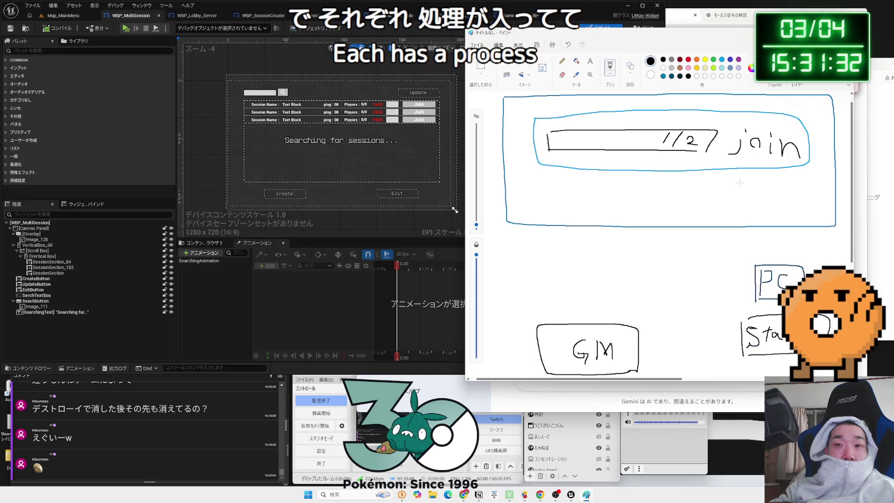
pyautogui.click(260, 161)
pyautogui.click(208, 152)
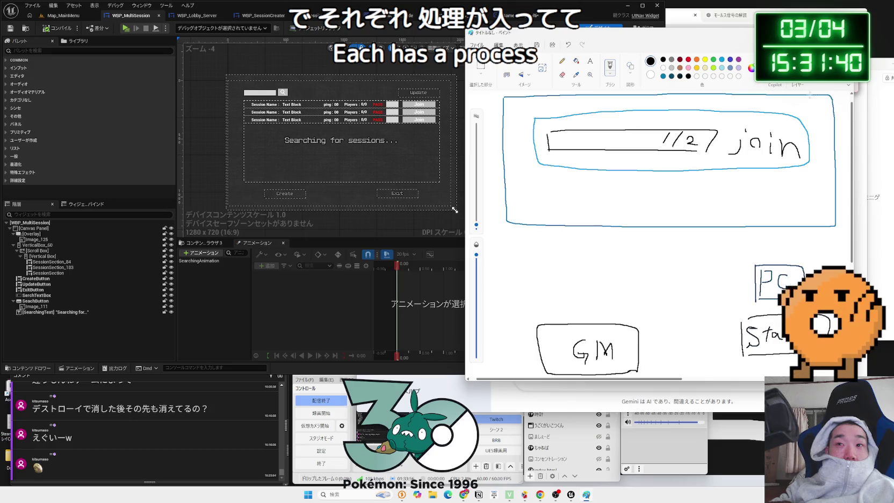
pyautogui.moveTo(797, 97); pyautogui.dragTo(785, 105)
pyautogui.hotkey('ctrl', 'z')
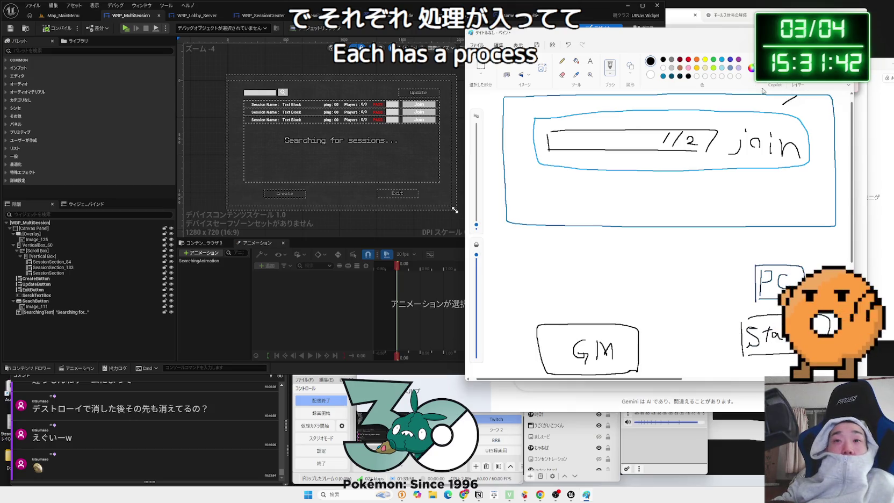
# - In blue, write a boxed 'update' label at the frame's top-right corner and draw a line rising from it
pyautogui.click(664, 77)
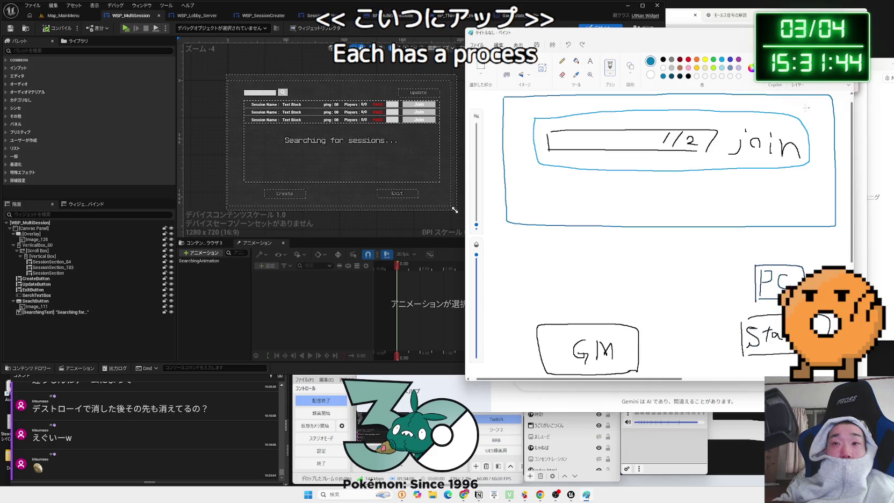
pyautogui.moveTo(793, 99); pyautogui.dragTo(800, 99)
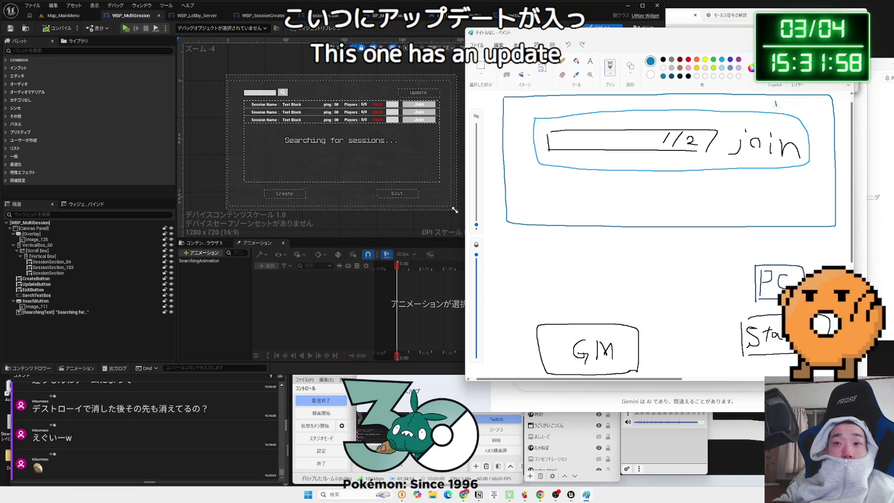
pyautogui.moveTo(791, 100)
pyautogui.mouseDown()
pyautogui.moveTo(823, 115)
pyautogui.moveTo(761, 98)
pyautogui.mouseUp()
pyautogui.scroll(1, 666, 241)
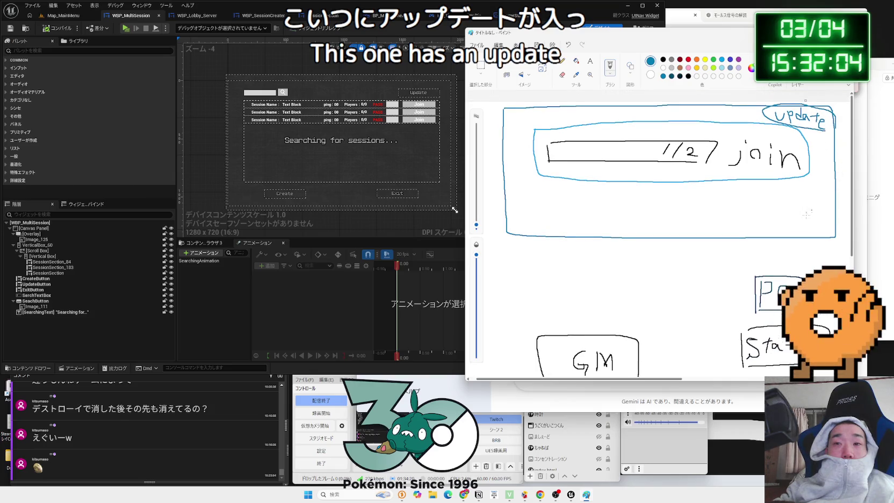
pyautogui.moveTo(666, 380); pyautogui.dragTo(766, 380)
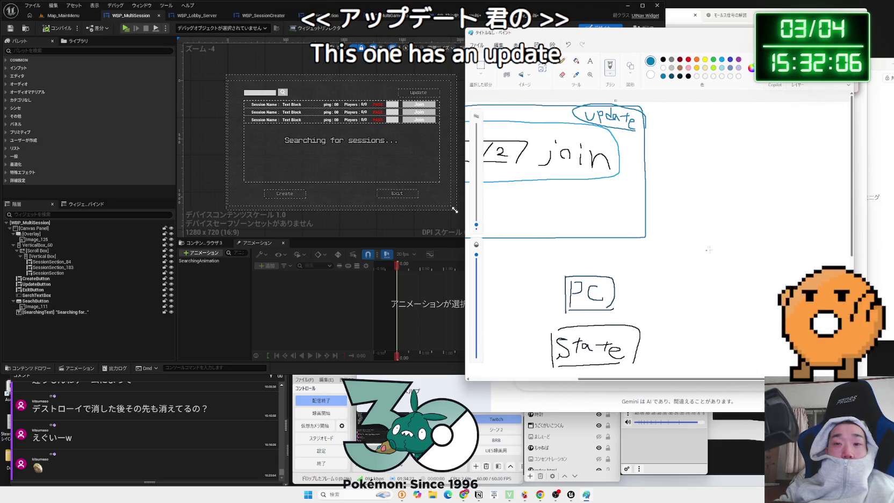
pyautogui.scroll(3, 646, 168)
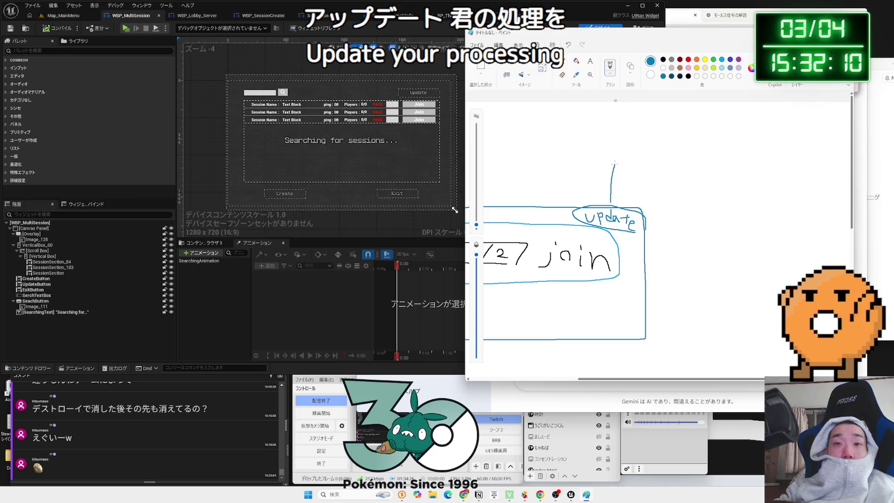
# - Replace the vertical arrow above 'update' with a curved arrow leading from it
pyautogui.moveTo(614, 164); pyautogui.dragTo(608, 172)
pyautogui.moveTo(615, 164); pyautogui.dragTo(626, 171)
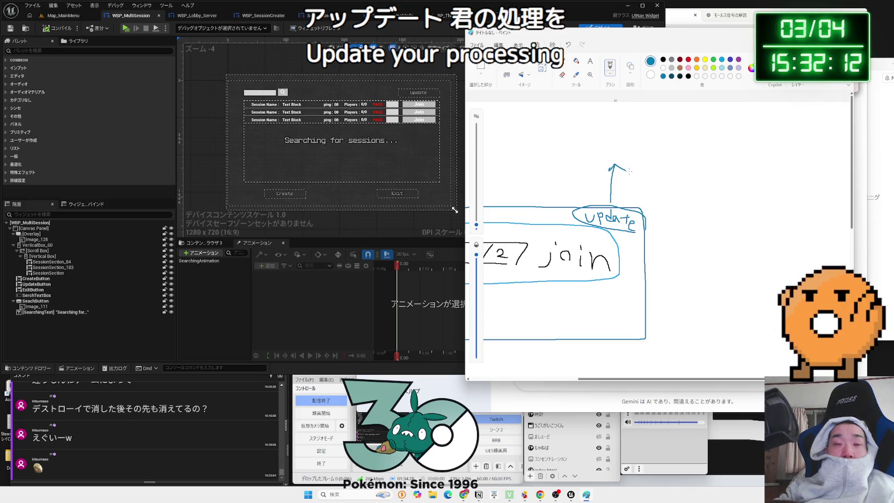
pyautogui.hotkey('ctrl', 'z')
pyautogui.hotkey('ctrl', 'z')
pyautogui.hotkey('ctrl', 'z')
pyautogui.moveTo(620, 199); pyautogui.dragTo(658, 189)
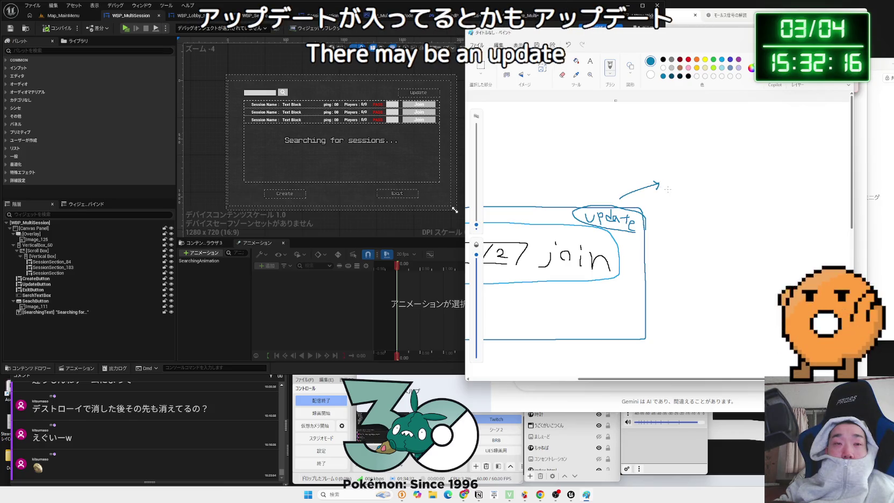
# - Handwrite 'Find Session' beside the arrow
pyautogui.moveTo(673, 158)
pyautogui.mouseDown()
pyautogui.moveTo(675, 175)
pyautogui.moveTo(684, 157)
pyautogui.moveTo(682, 181)
pyautogui.moveTo(689, 168)
pyautogui.mouseUp()
pyautogui.hotkey('ctrl', 'z')
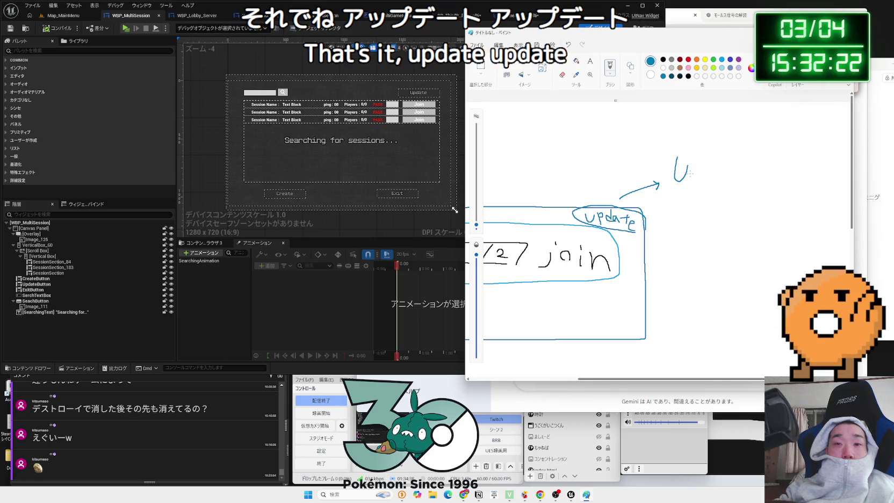
pyautogui.moveTo(683, 166)
pyautogui.mouseDown()
pyautogui.moveTo(685, 195)
pyautogui.moveTo(690, 168)
pyautogui.moveTo(674, 189)
pyautogui.mouseUp()
pyautogui.hotkey('ctrl', 'z')
pyautogui.hotkey('ctrl', 'z')
pyautogui.hotkey('ctrl', 'z')
pyautogui.hotkey('ctrl', 'z')
pyautogui.hotkey('ctrl', 'z')
pyautogui.moveTo(675, 180)
pyautogui.mouseDown()
pyautogui.moveTo(694, 178)
pyautogui.moveTo(694, 191)
pyautogui.moveTo(724, 192)
pyautogui.mouseUp()
pyautogui.moveTo(723, 184); pyautogui.dragTo(724, 191)
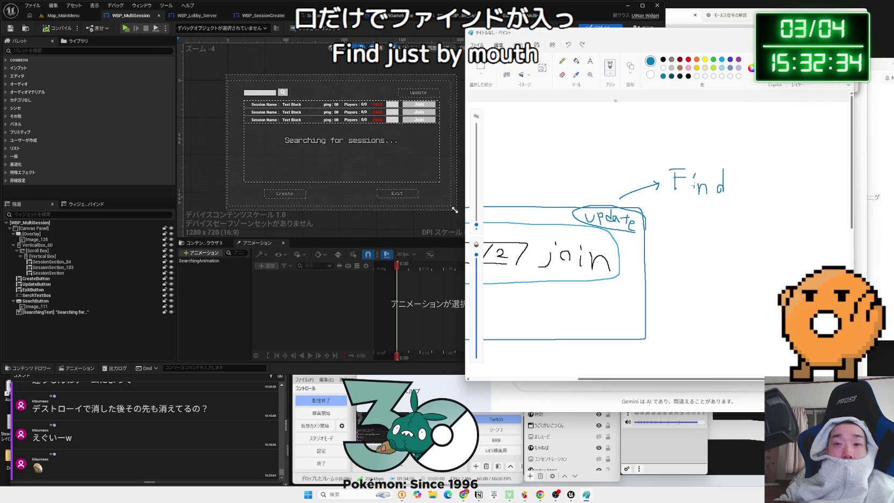
pyautogui.moveTo(761, 185)
pyautogui.mouseDown()
pyautogui.moveTo(759, 192)
pyautogui.moveTo(808, 194)
pyautogui.mouseUp()
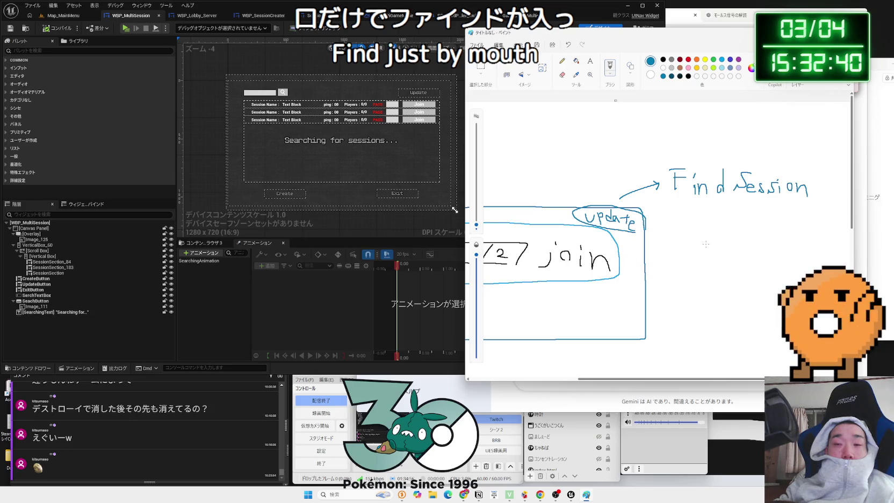
# - Switch the pen to black and circle the handwritten 'join'
pyautogui.scroll(-3, 706, 243)
pyautogui.scroll(1, 704, 323)
pyautogui.moveTo(703, 383); pyautogui.dragTo(668, 383)
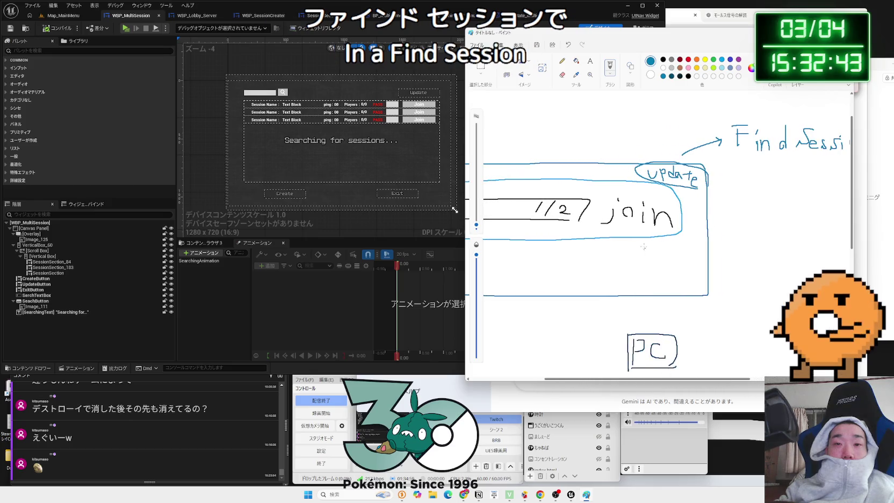
pyautogui.click(664, 59)
pyautogui.moveTo(608, 196)
pyautogui.mouseDown()
pyautogui.moveTo(598, 223)
pyautogui.moveTo(680, 228)
pyautogui.moveTo(696, 213)
pyautogui.moveTo(768, 214)
pyautogui.mouseUp()
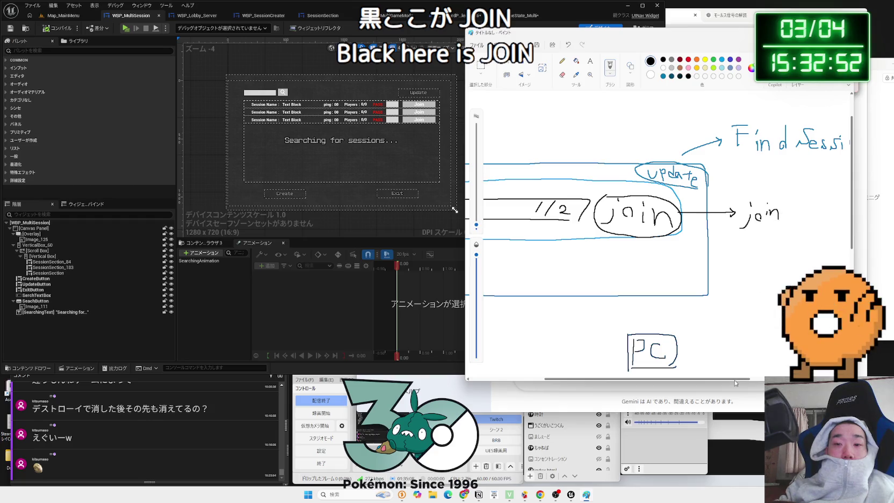
# - Finish the 'join Session' label, then draw a teal down arrow under Find Session labelled 'Session Result'
pyautogui.moveTo(735, 379); pyautogui.dragTo(779, 353)
pyautogui.moveTo(735, 212); pyautogui.dragTo(780, 220)
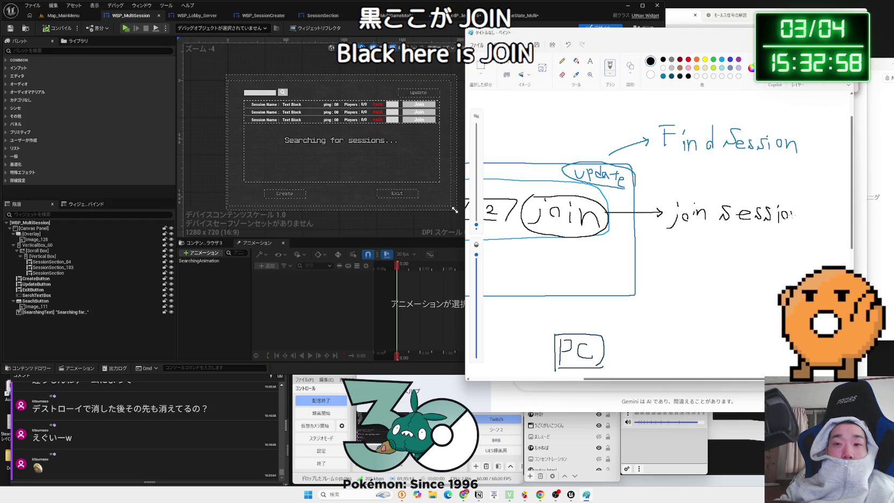
pyautogui.click(664, 76)
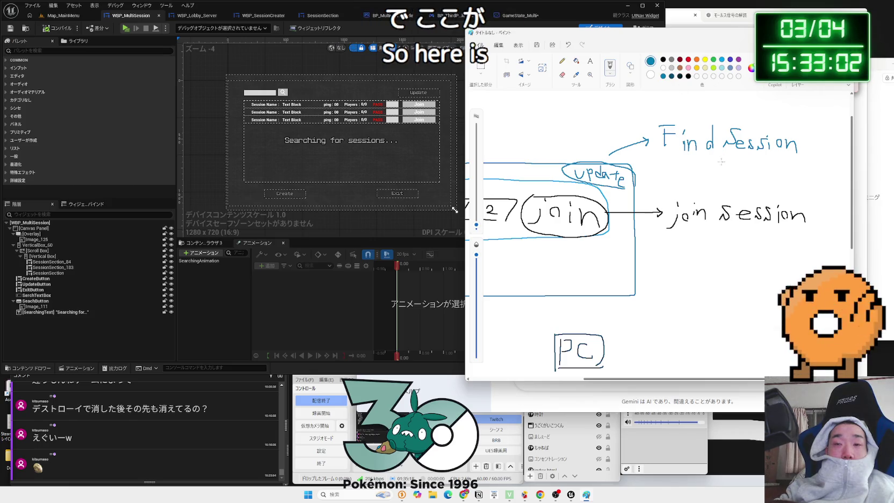
pyautogui.moveTo(724, 156)
pyautogui.mouseDown()
pyautogui.moveTo(718, 185)
pyautogui.moveTo(741, 172)
pyautogui.mouseUp()
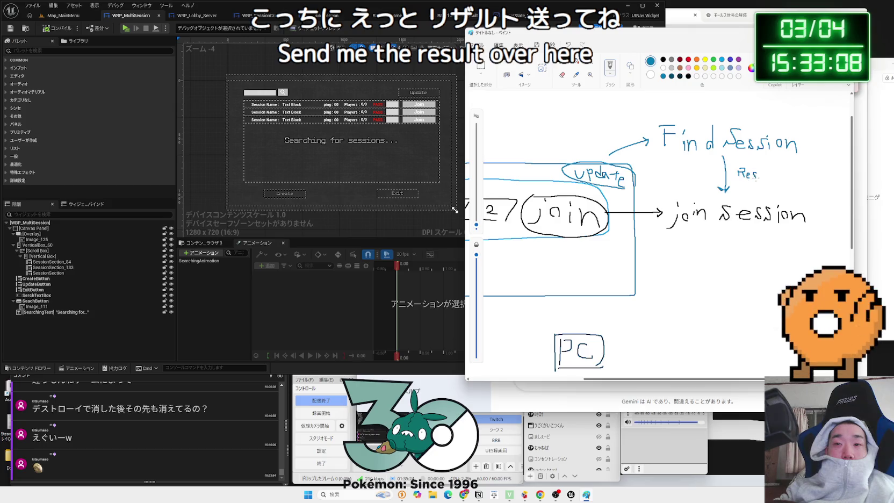
pyautogui.moveTo(765, 173); pyautogui.dragTo(770, 181)
pyautogui.moveTo(772, 168); pyautogui.dragTo(785, 178)
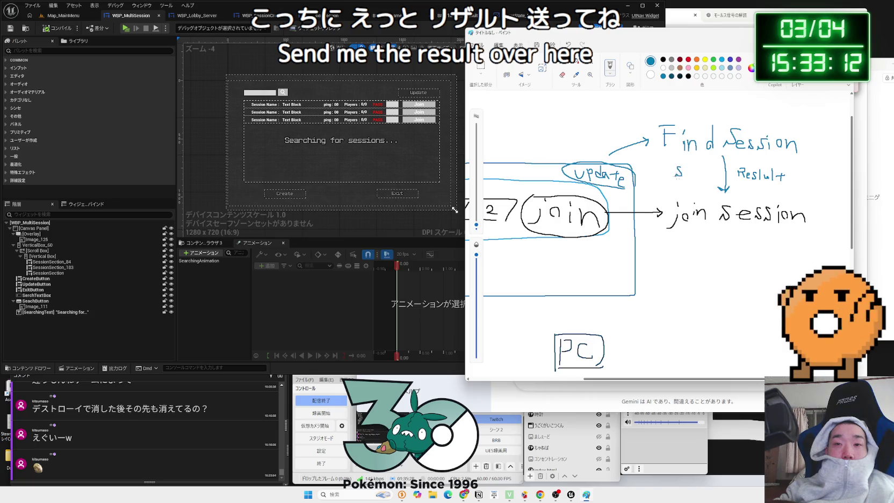
pyautogui.moveTo(697, 170)
pyautogui.mouseDown()
pyautogui.moveTo(692, 178)
pyautogui.moveTo(707, 179)
pyautogui.mouseUp()
pyautogui.click(707, 170)
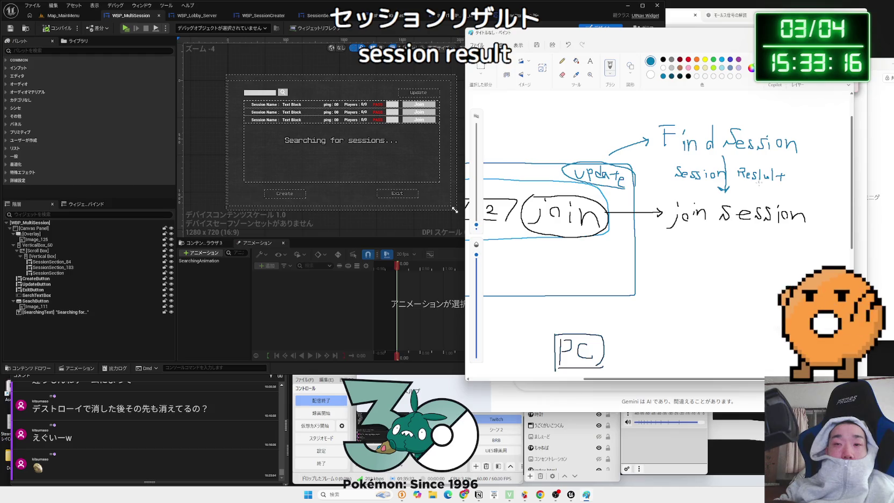
# - Add the bracketed player-count note '(プレイヤー数)' after Result, redoing a misdrawn bracket
pyautogui.scroll(-3, 726, 296)
pyautogui.scroll(3, 714, 349)
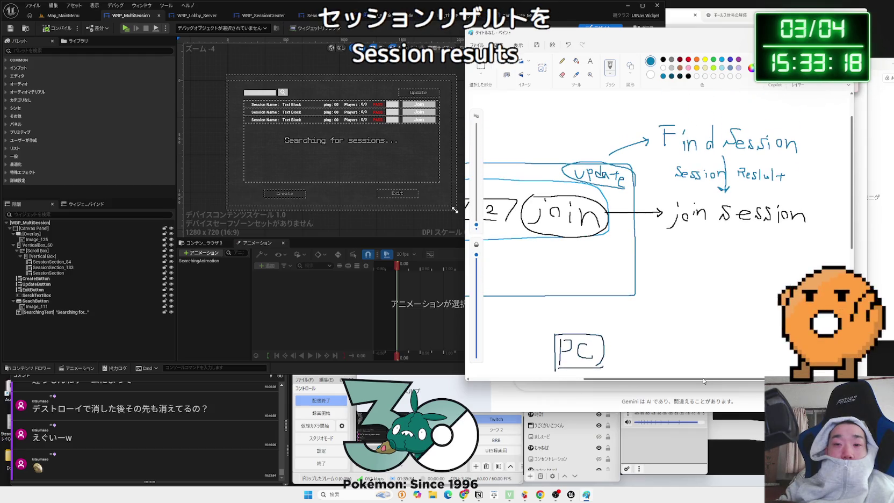
pyautogui.moveTo(703, 380)
pyautogui.mouseDown()
pyautogui.moveTo(640, 381)
pyautogui.moveTo(696, 381)
pyautogui.mouseUp()
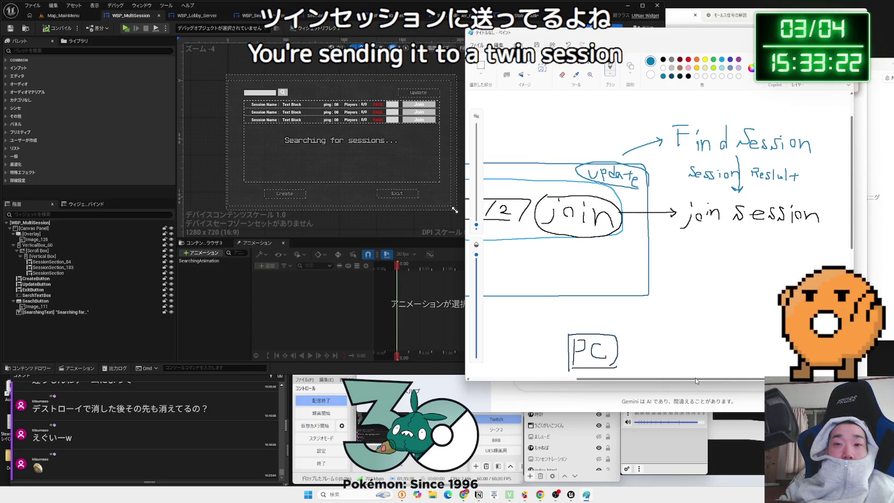
pyautogui.moveTo(696, 381)
pyautogui.mouseDown()
pyautogui.moveTo(724, 380)
pyautogui.moveTo(654, 381)
pyautogui.moveTo(733, 380)
pyautogui.mouseUp()
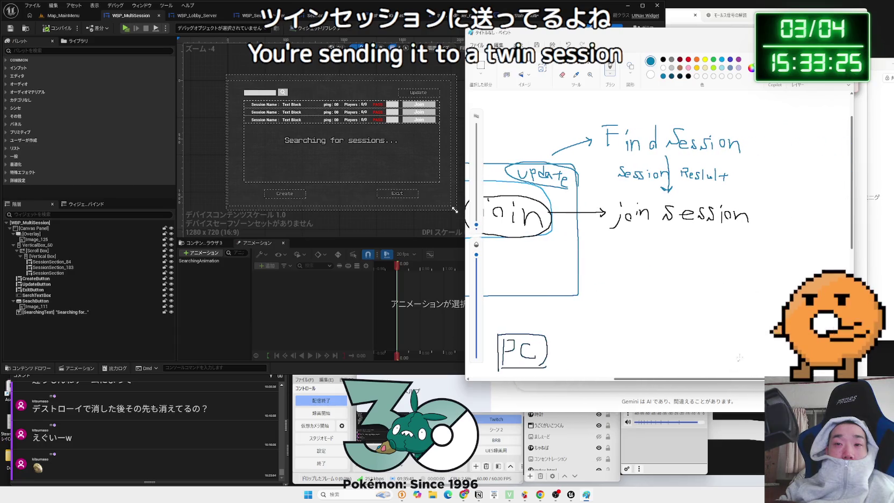
pyautogui.moveTo(744, 164); pyautogui.dragTo(740, 173)
pyautogui.click(739, 178)
pyautogui.hotkey('ctrl', 'z')
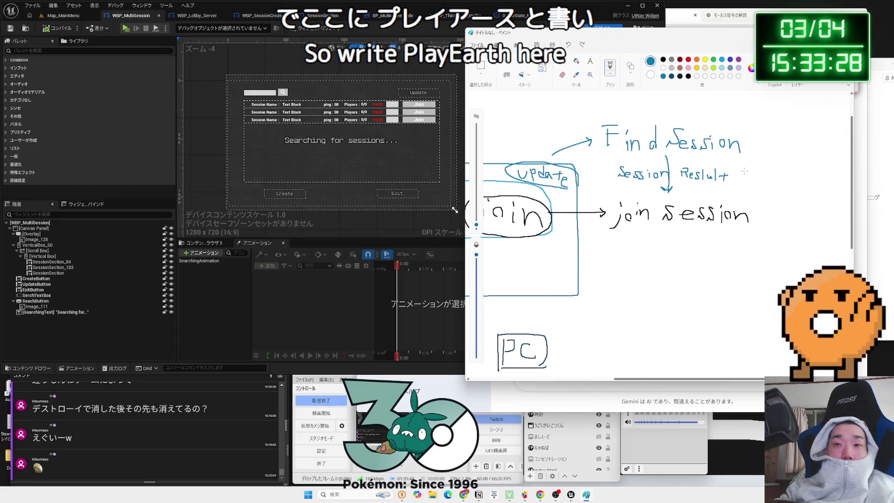
pyautogui.moveTo(744, 172); pyautogui.dragTo(771, 184)
pyautogui.moveTo(775, 177)
pyautogui.mouseDown()
pyautogui.moveTo(806, 170)
pyautogui.moveTo(805, 181)
pyautogui.moveTo(825, 187)
pyautogui.moveTo(823, 196)
pyautogui.mouseUp()
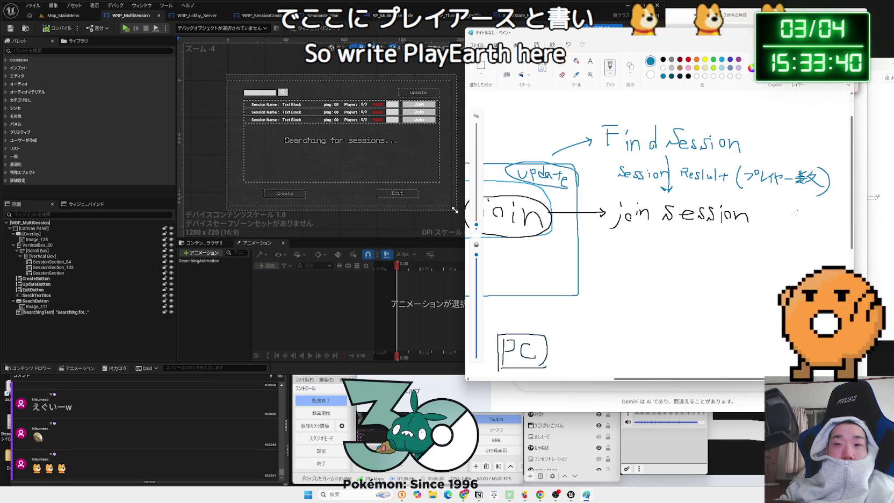
pyautogui.moveTo(695, 379)
pyautogui.mouseDown()
pyautogui.moveTo(586, 379)
pyautogui.moveTo(696, 378)
pyautogui.mouseUp()
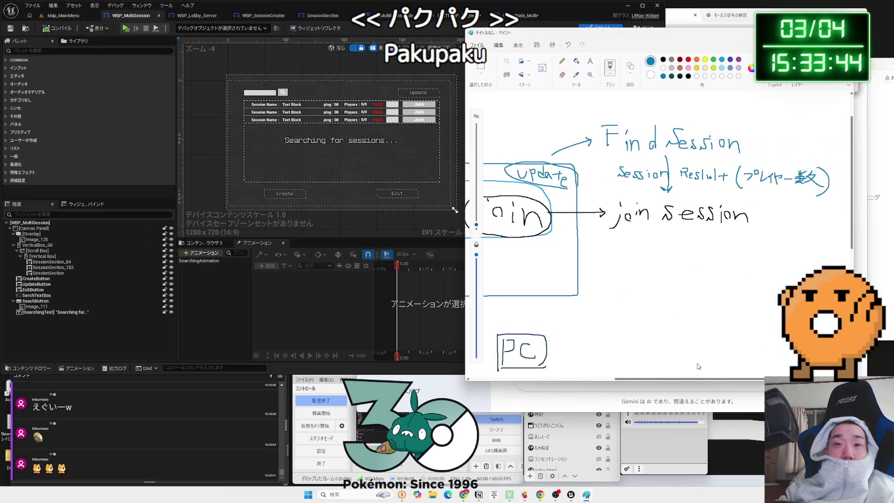
pyautogui.hscroll(-3, 698, 366)
pyautogui.scroll(-3, 622, 340)
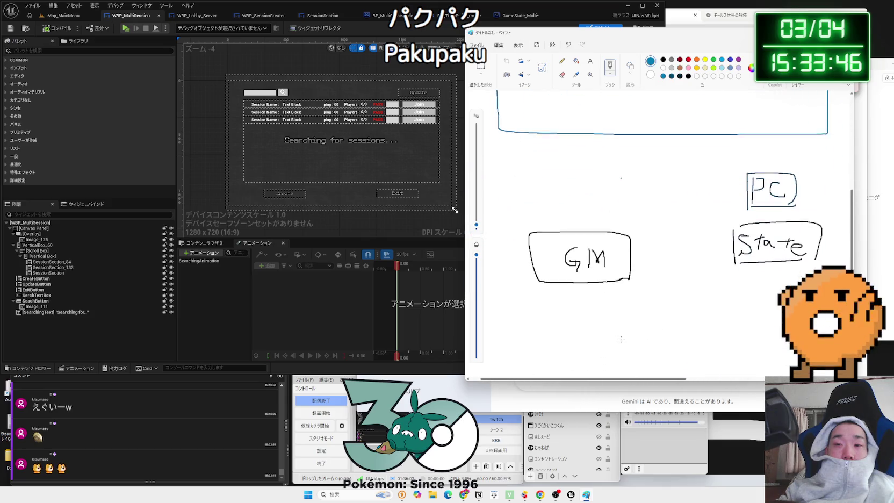
# - Draw a new box below the join row, replacing the red first attempt with black
pyautogui.scroll(3, 622, 339)
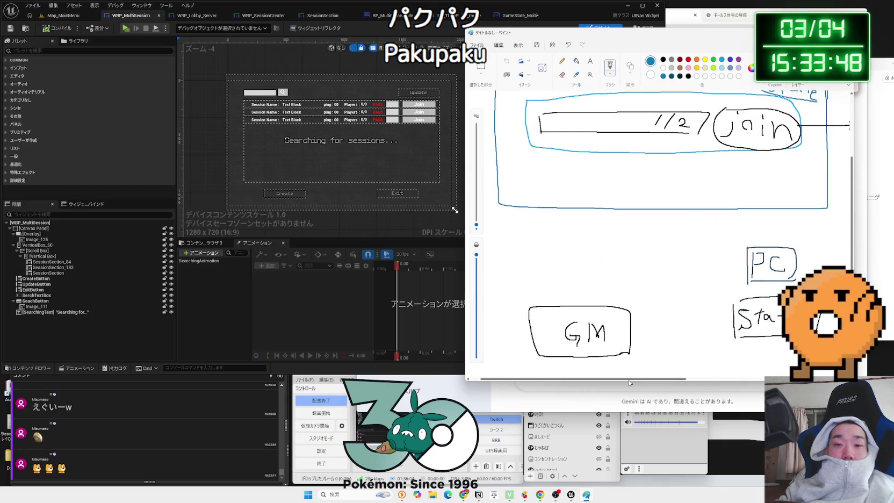
pyautogui.moveTo(630, 381)
pyautogui.mouseDown()
pyautogui.moveTo(774, 381)
pyautogui.moveTo(729, 380)
pyautogui.mouseUp()
pyautogui.click(689, 60)
pyautogui.moveTo(669, 231); pyautogui.dragTo(674, 327)
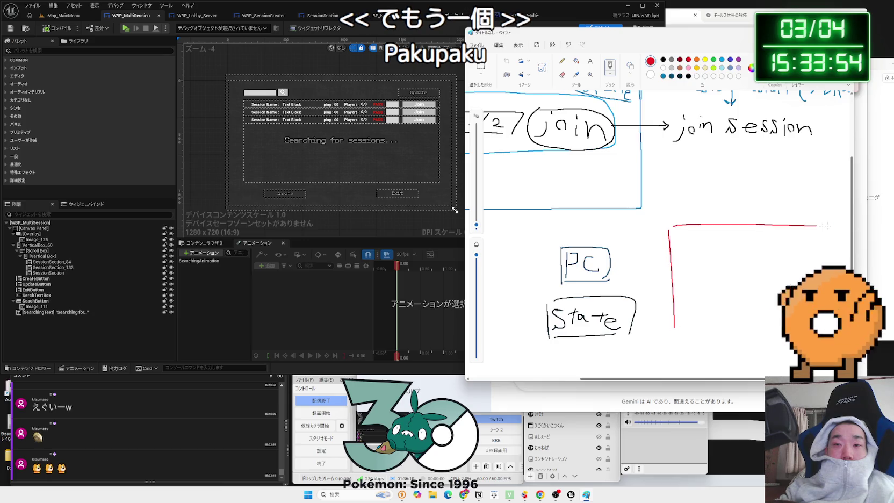
pyautogui.moveTo(825, 225); pyautogui.dragTo(851, 226)
pyautogui.moveTo(698, 380); pyautogui.dragTo(757, 379)
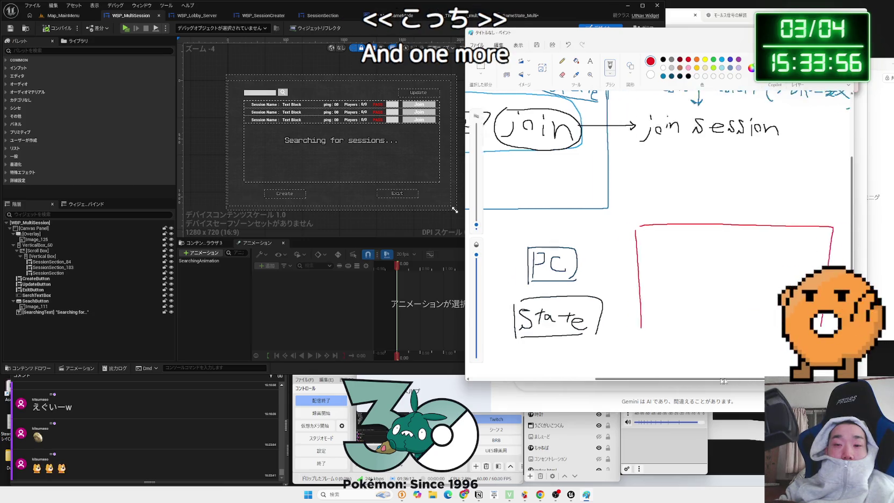
pyautogui.moveTo(562, 326); pyautogui.dragTo(735, 329)
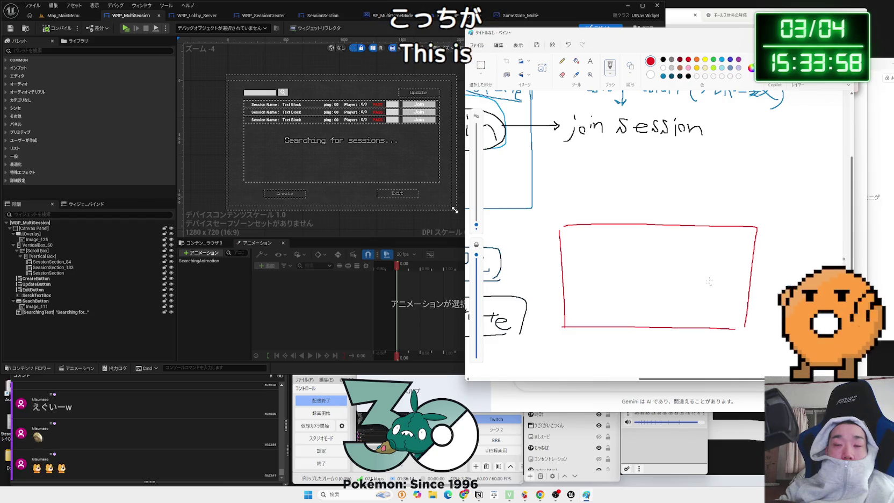
pyautogui.hotkey('ctrl', 'z')
pyautogui.hotkey('ctrl', 'z')
pyautogui.hotkey('ctrl', 'z')
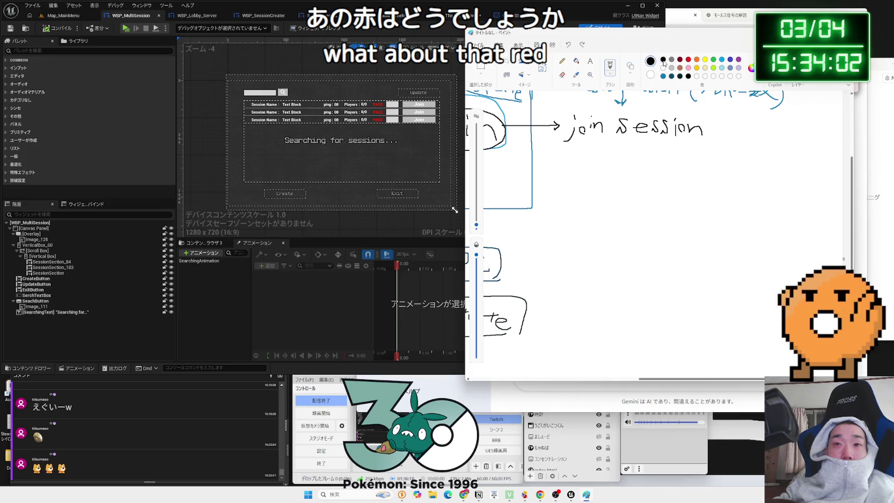
pyautogui.moveTo(569, 288); pyautogui.dragTo(570, 325)
pyautogui.moveTo(572, 227)
pyautogui.mouseDown()
pyautogui.moveTo(734, 226)
pyautogui.moveTo(738, 305)
pyautogui.mouseUp()
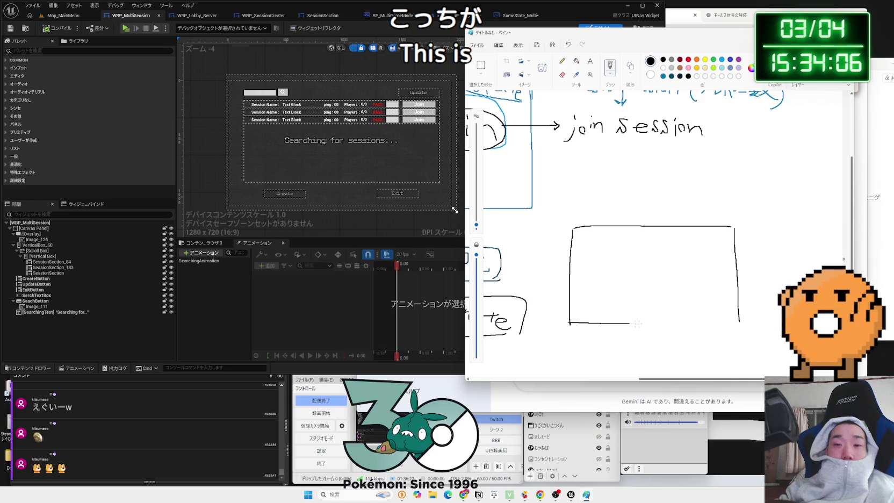
pyautogui.moveTo(637, 324); pyautogui.dragTo(746, 325)
# - Write 'Lobby' and '2/2' inside the box, then return to the Unreal editor
pyautogui.moveTo(603, 237)
pyautogui.mouseDown()
pyautogui.moveTo(612, 251)
pyautogui.moveTo(636, 251)
pyautogui.moveTo(631, 263)
pyautogui.mouseUp()
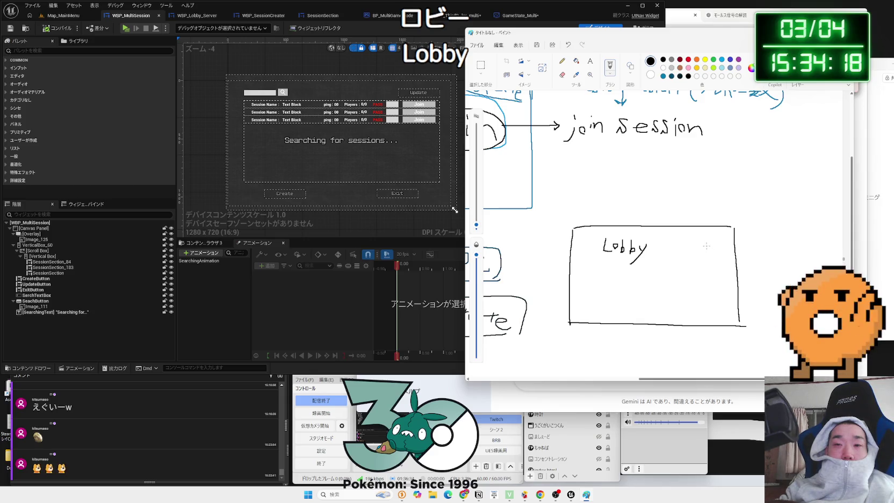
pyautogui.moveTo(706, 248); pyautogui.dragTo(732, 258)
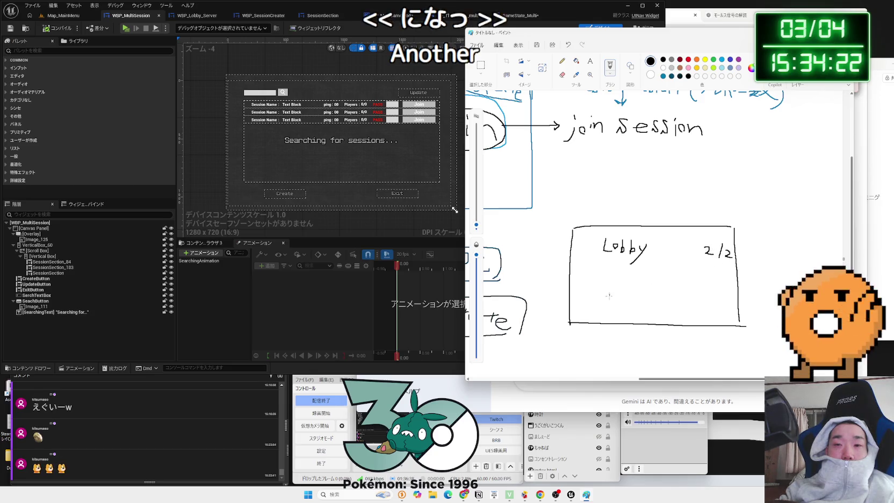
pyautogui.hscroll(-2, 658, 384)
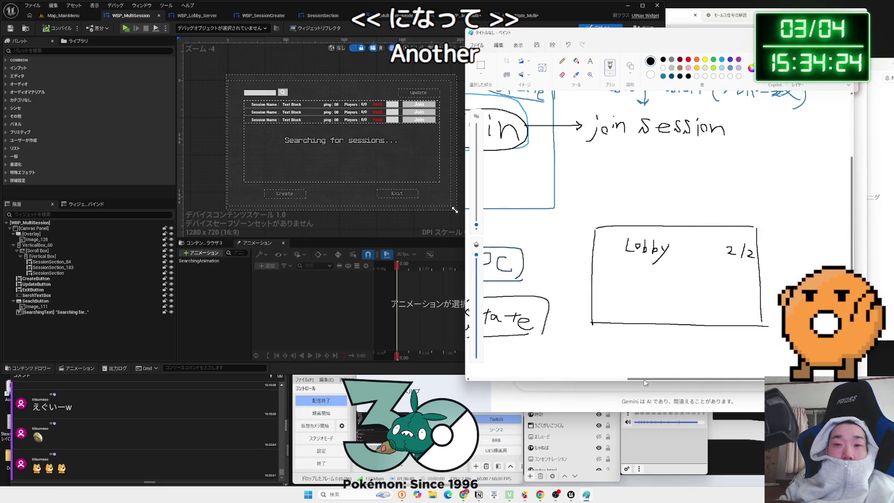
pyautogui.click(346, 15)
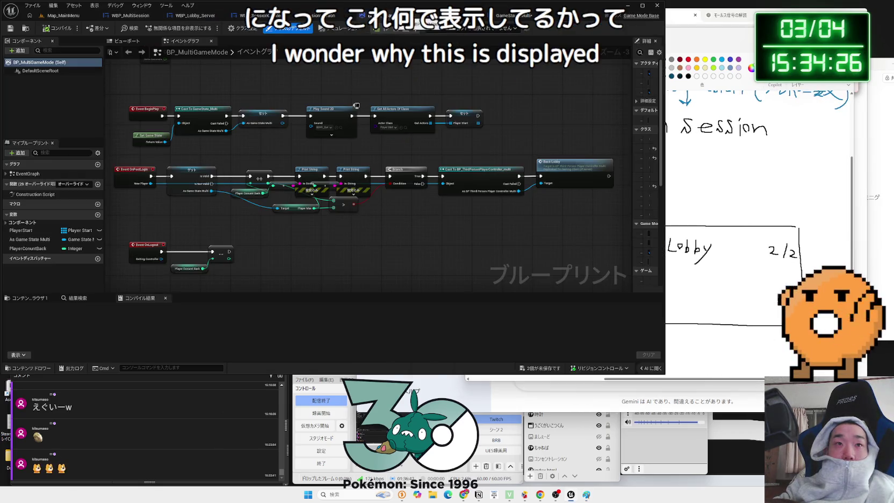
# - In the WBP_Lobby_Server designer, check the binding of the lobby's MaxPlayer counter text
pyautogui.click(184, 16)
pyautogui.click(184, 16)
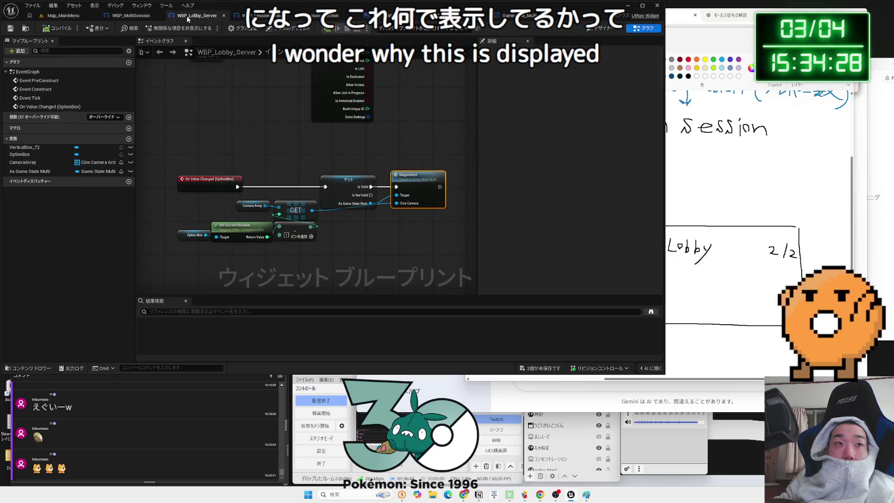
pyautogui.click(600, 30)
pyautogui.scroll(5, 433, 91)
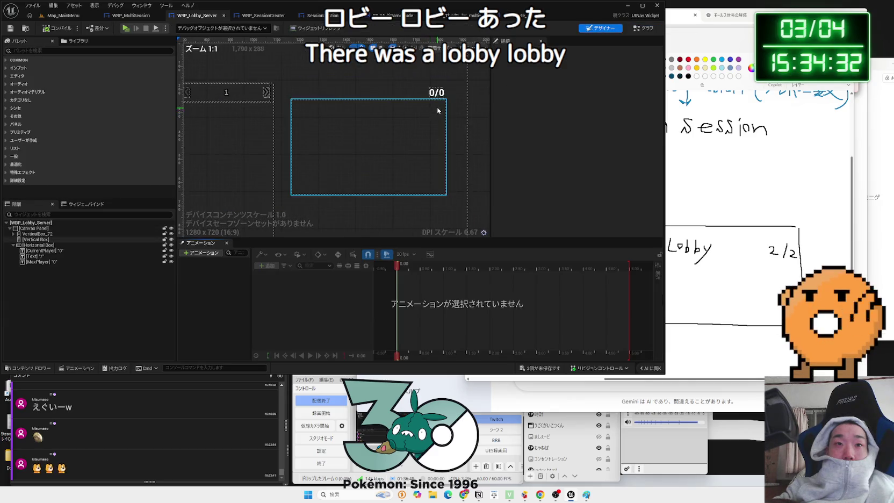
pyautogui.click(430, 86)
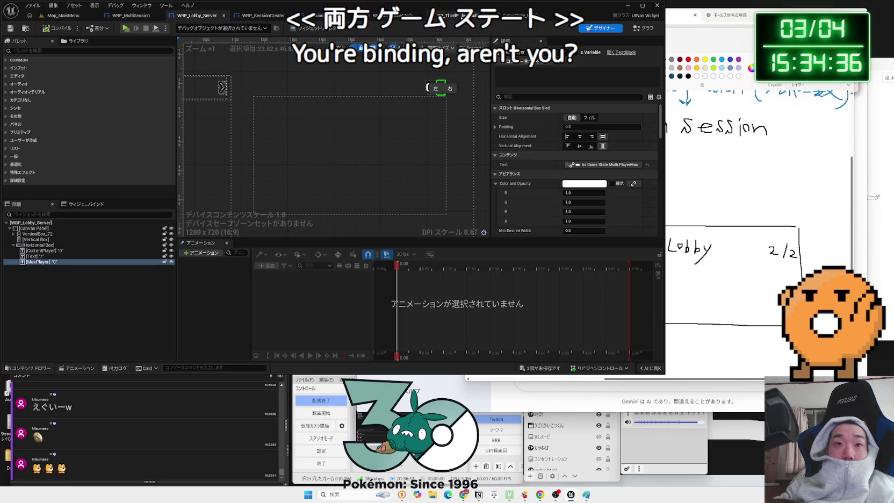
# - Look at Get Session Settings in the GameState_Multi graph, then return to Paint
pyautogui.hotkey('ctrl', 'Tab')
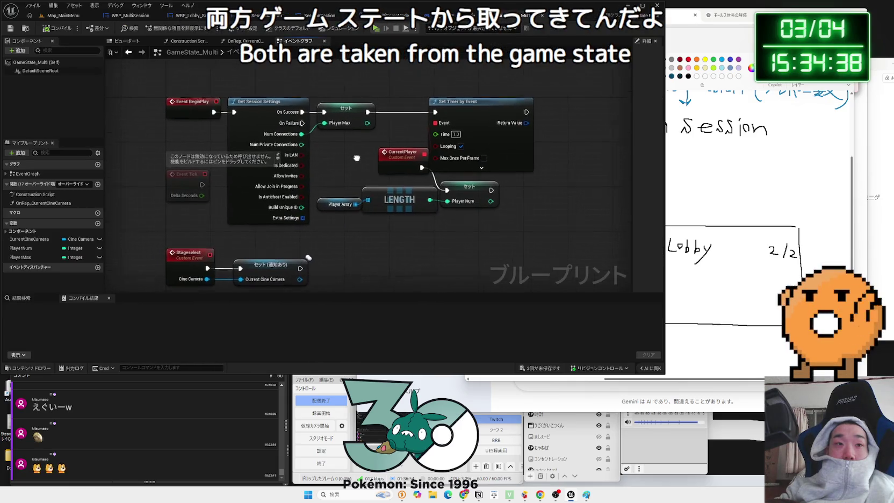
pyautogui.click(257, 105)
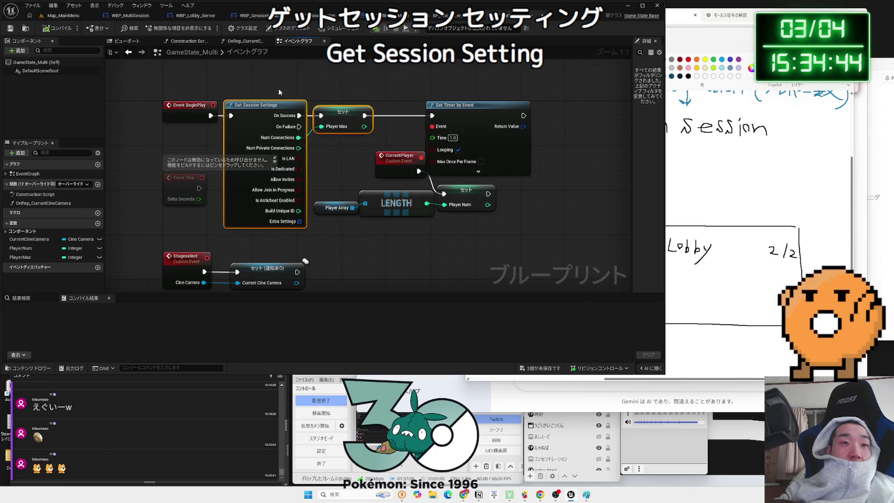
pyautogui.click(342, 167)
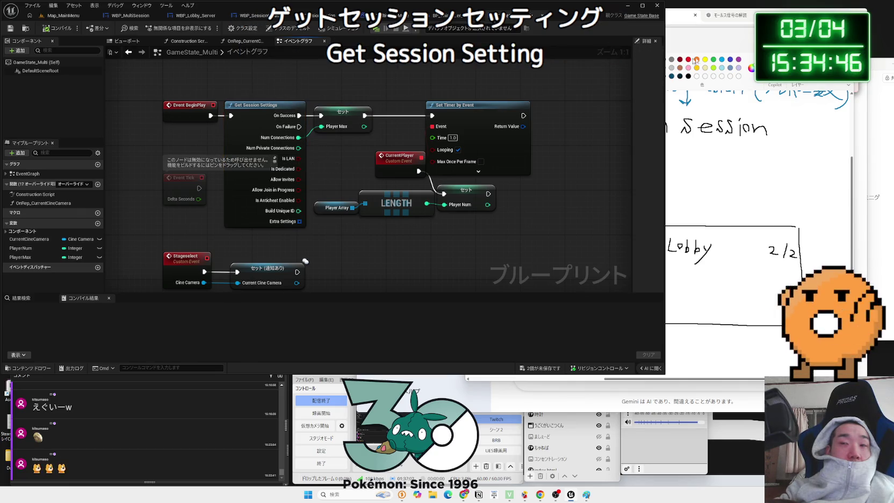
pyautogui.hotkey('alt', 'Tab')
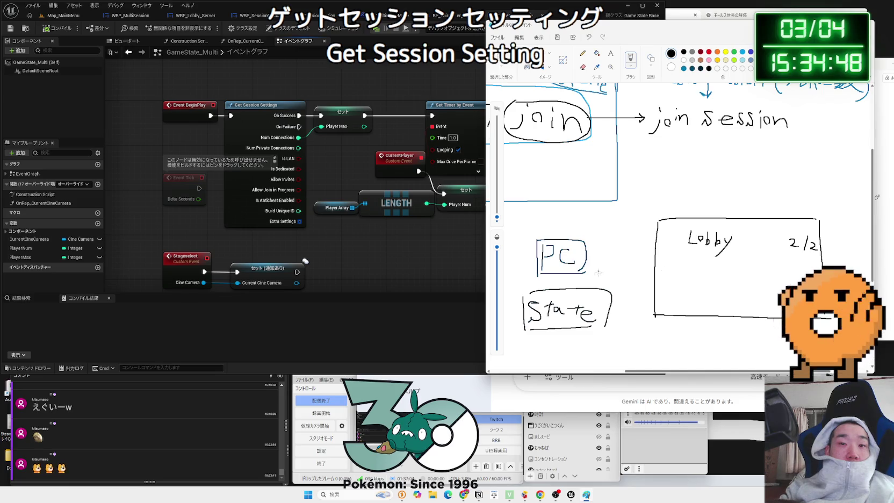
# - Curve a line from State over the Lobby box to 2/2, then return to BP_MultiGameMode
pyautogui.moveTo(603, 294)
pyautogui.mouseDown()
pyautogui.moveTo(659, 221)
pyautogui.moveTo(760, 230)
pyautogui.mouseUp()
pyautogui.hotkey('ctrl', 'z')
pyautogui.moveTo(600, 293); pyautogui.dragTo(705, 202)
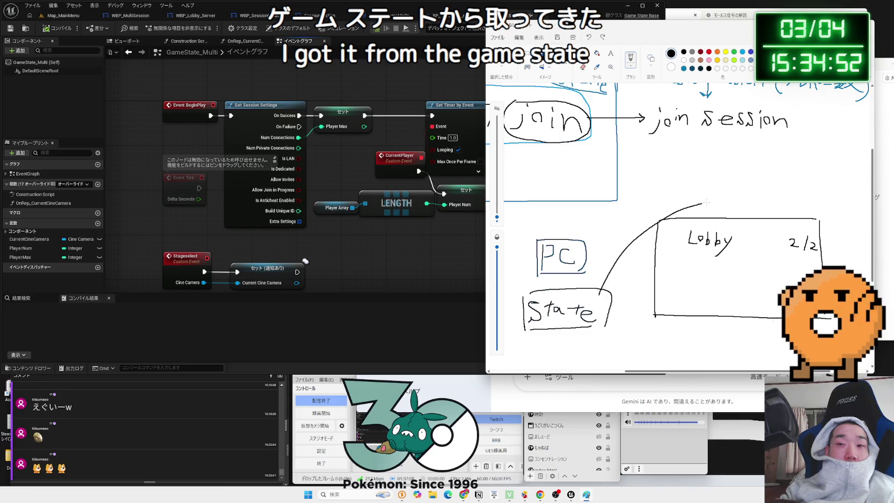
pyautogui.moveTo(788, 234); pyautogui.dragTo(812, 232)
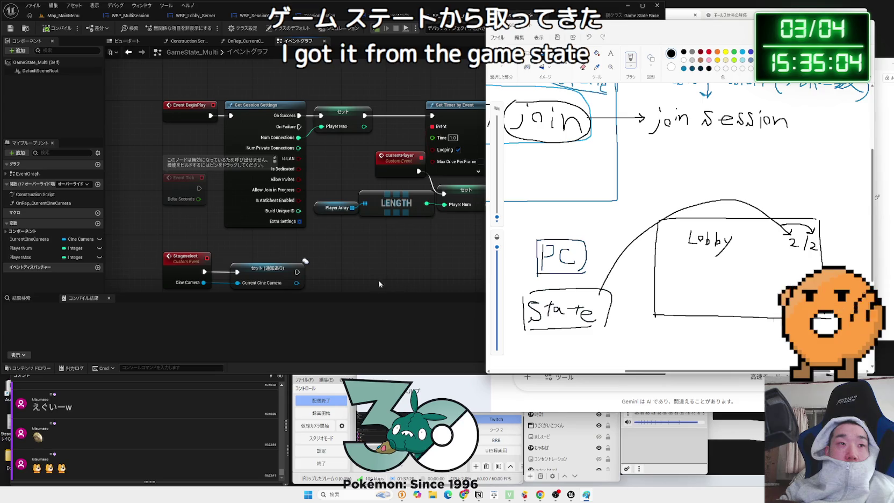
pyautogui.click(379, 284)
pyautogui.click(404, 15)
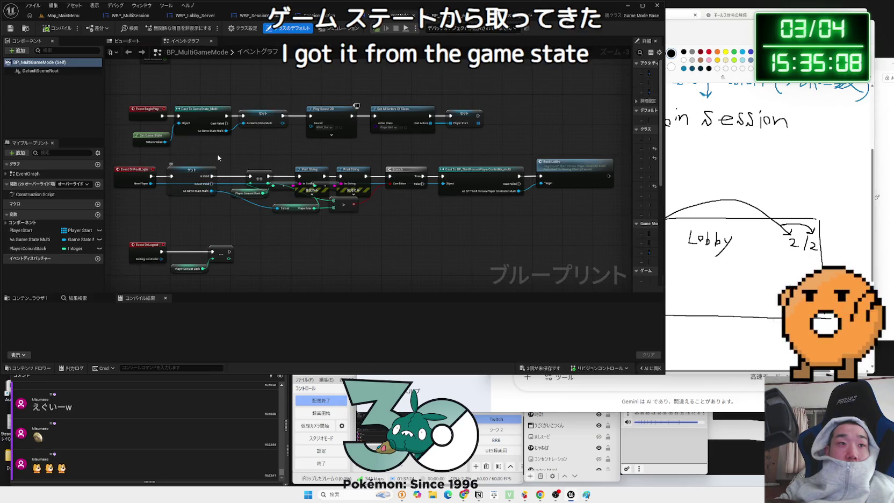
# - Pan BP_MultiGameMode to the OnPostLogin chain and highlight it, then return to Paint
pyautogui.scroll(3, 219, 158)
pyautogui.moveTo(227, 185)
pyautogui.mouseDown()
pyautogui.moveTo(386, 154)
pyautogui.moveTo(269, 157)
pyautogui.moveTo(307, 163)
pyautogui.mouseUp()
pyautogui.click(193, 189)
pyautogui.moveTo(192, 189)
pyautogui.mouseDown()
pyautogui.moveTo(306, 253)
pyautogui.moveTo(446, 266)
pyautogui.moveTo(550, 262)
pyautogui.moveTo(369, 250)
pyautogui.moveTo(428, 246)
pyautogui.mouseUp()
pyautogui.click(550, 262)
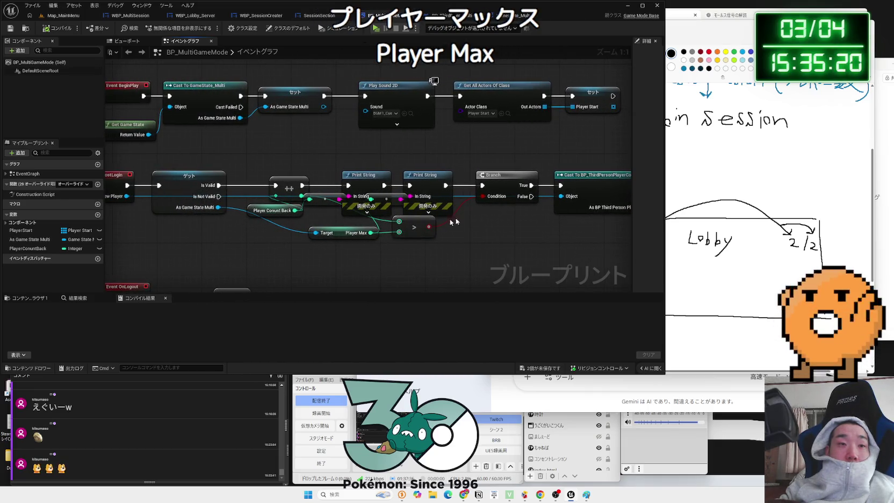
pyautogui.hotkey('alt', 'Tab')
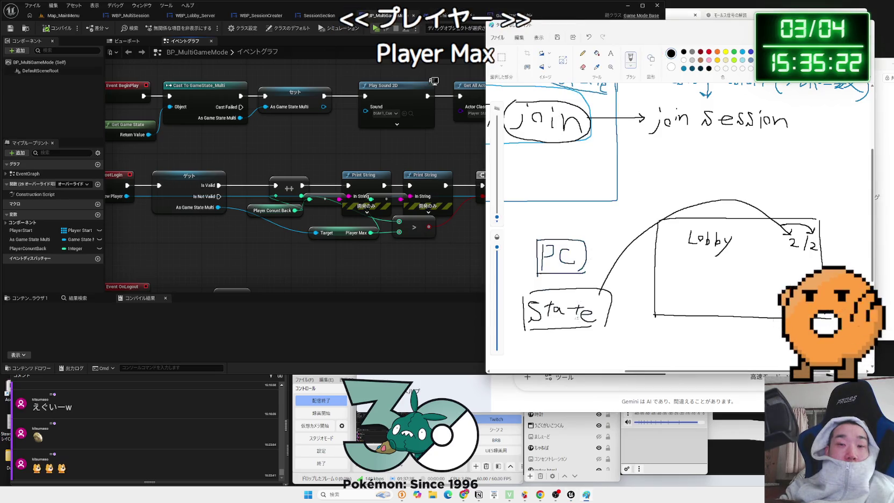
# - Write 'Max' above Lobby's 2/2 count, then move Paint aside to show GameState_Multi
pyautogui.moveTo(654, 371); pyautogui.dragTo(636, 372)
pyautogui.moveTo(744, 185)
pyautogui.mouseDown()
pyautogui.moveTo(744, 197)
pyautogui.moveTo(757, 194)
pyautogui.mouseUp()
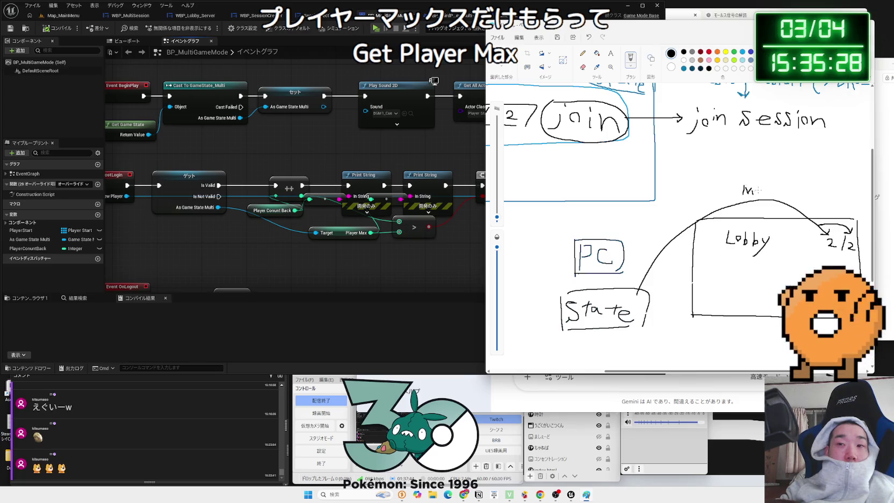
pyautogui.moveTo(835, 204); pyautogui.dragTo(844, 209)
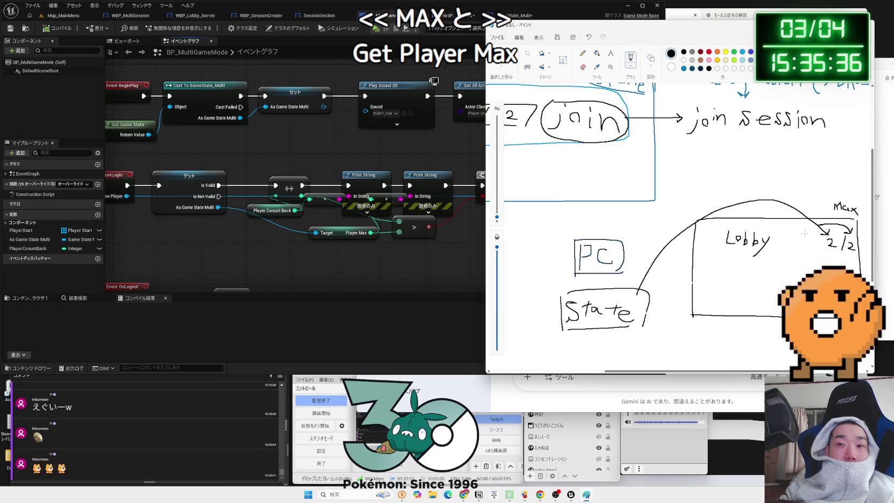
pyautogui.moveTo(720, 39); pyautogui.dragTo(763, 99)
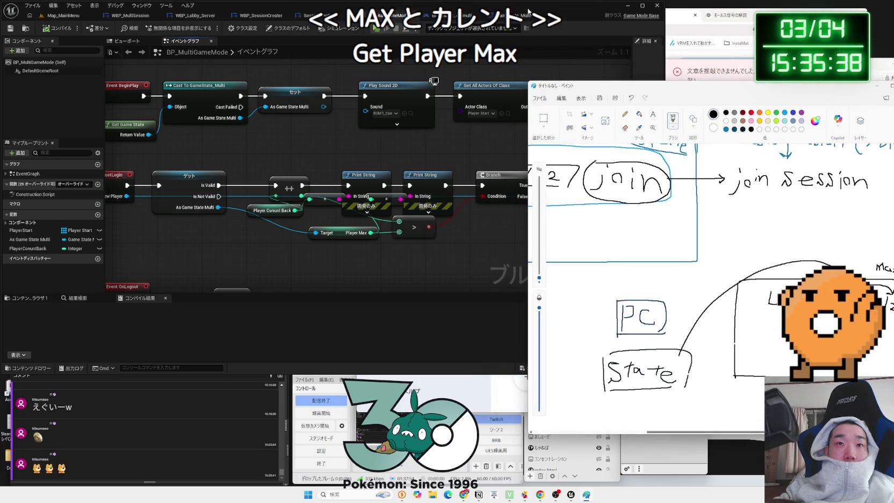
pyautogui.click(497, 15)
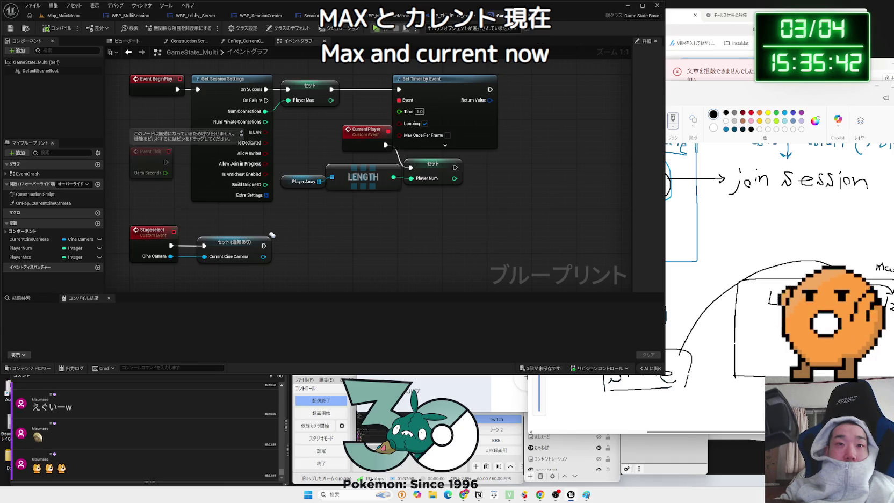
# - Bring Paint back over the editor and write 'Num' beside Lobby's 2/2 count
pyautogui.moveTo(699, 97); pyautogui.dragTo(557, 66)
pyautogui.moveTo(695, 262)
pyautogui.mouseDown()
pyautogui.moveTo(695, 270)
pyautogui.moveTo(713, 266)
pyautogui.mouseUp()
pyautogui.scroll(-1, 699, 271)
pyautogui.scroll(1, 672, 271)
pyautogui.scroll(3, 639, 270)
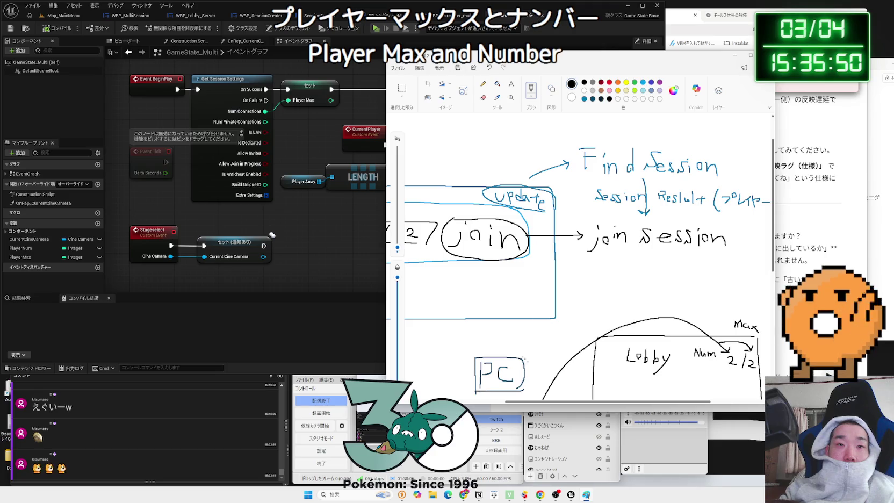
pyautogui.moveTo(562, 404)
pyautogui.mouseDown()
pyautogui.moveTo(500, 406)
pyautogui.moveTo(538, 399)
pyautogui.moveTo(527, 399)
pyautogui.mouseUp()
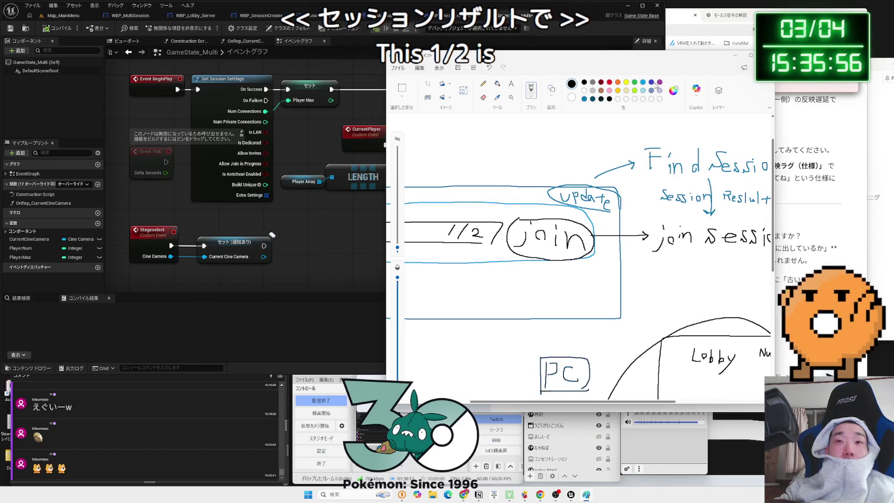
# - Draw blue arrows from Session Result down to the join row's 1/2, then return to Unreal
pyautogui.click(584, 99)
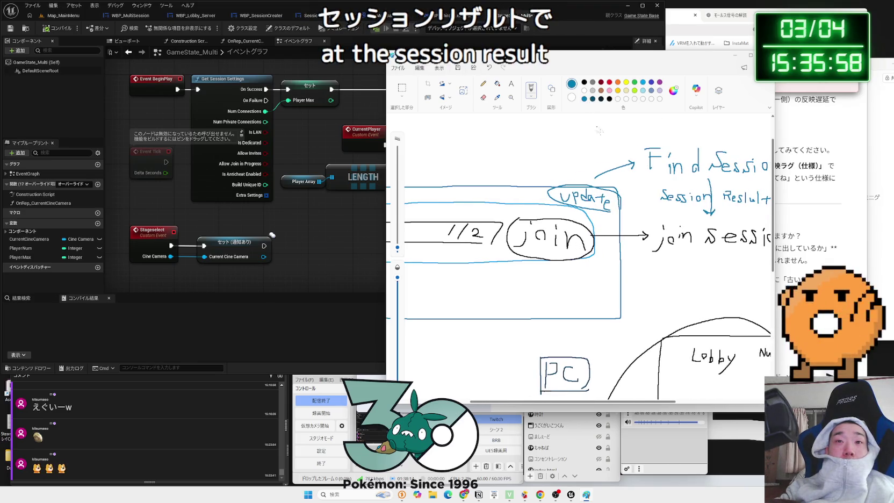
pyautogui.moveTo(632, 182); pyautogui.dragTo(482, 184)
pyautogui.moveTo(451, 215)
pyautogui.mouseDown()
pyautogui.moveTo(462, 219)
pyautogui.moveTo(454, 222)
pyautogui.mouseUp()
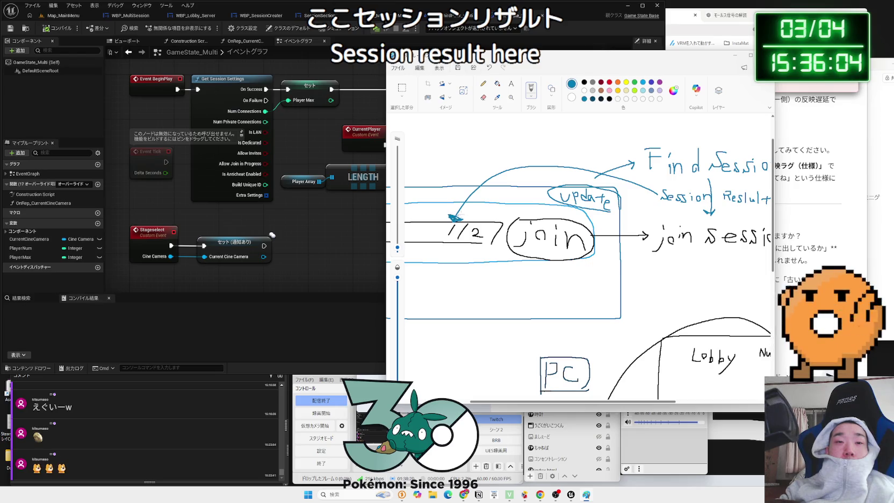
pyautogui.moveTo(468, 213); pyautogui.dragTo(473, 218)
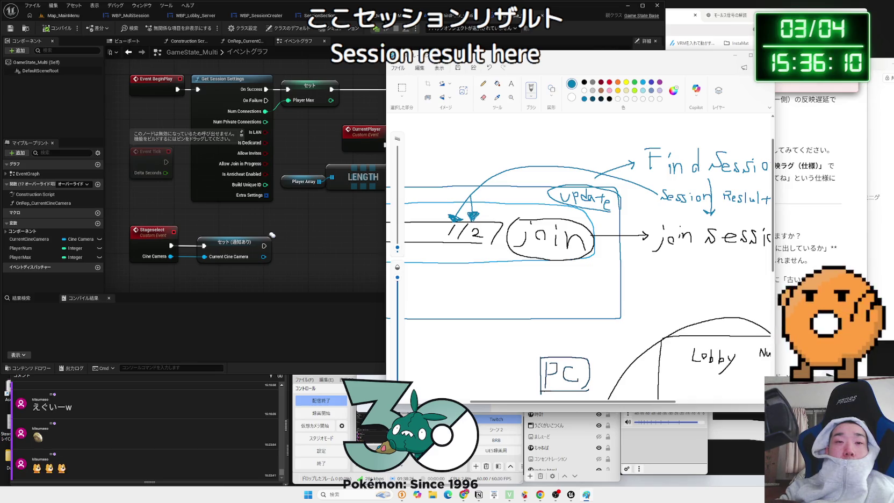
pyautogui.scroll(-3, 605, 243)
pyautogui.scroll(3, 604, 243)
pyautogui.scroll(-3, 604, 244)
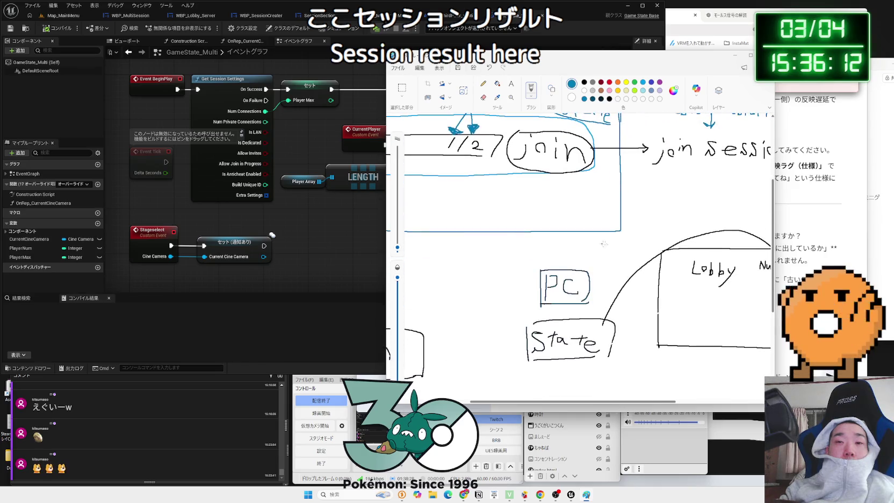
pyautogui.hscroll(5, 636, 381)
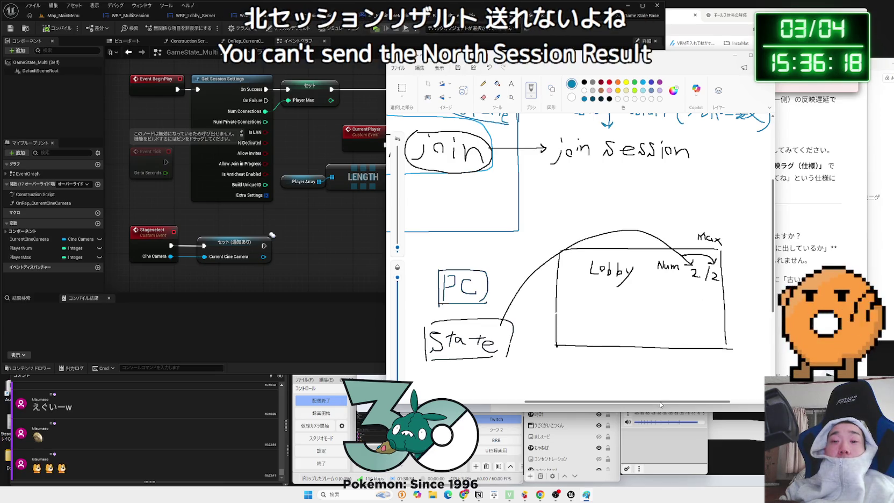
pyautogui.hscroll(-10, 548, 382)
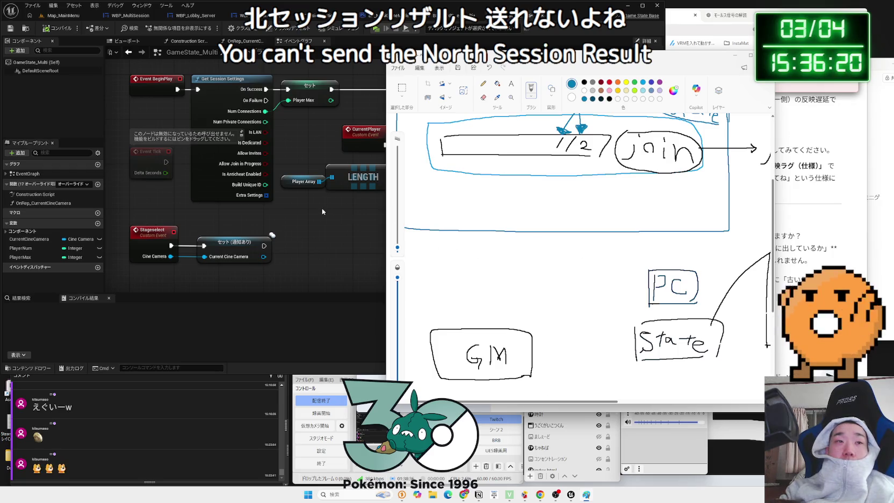
pyautogui.click(194, 19)
# - Cycle through the open blueprint tabs, ending at the WBP_Lobby_Server designer
pyautogui.click(195, 16)
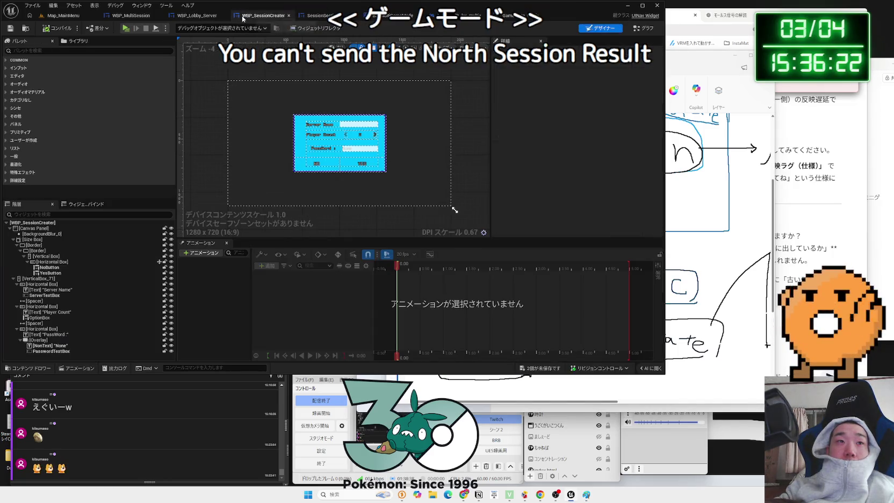
pyautogui.click(312, 16)
pyautogui.click(393, 15)
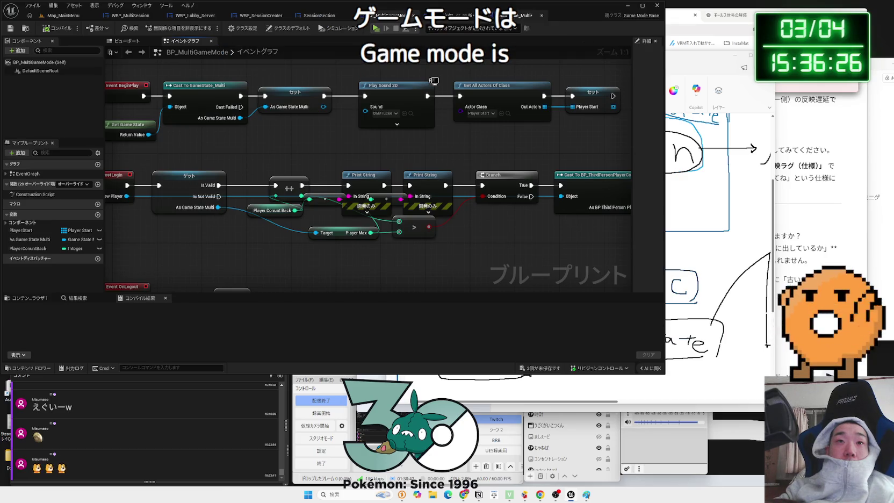
pyautogui.click(516, 15)
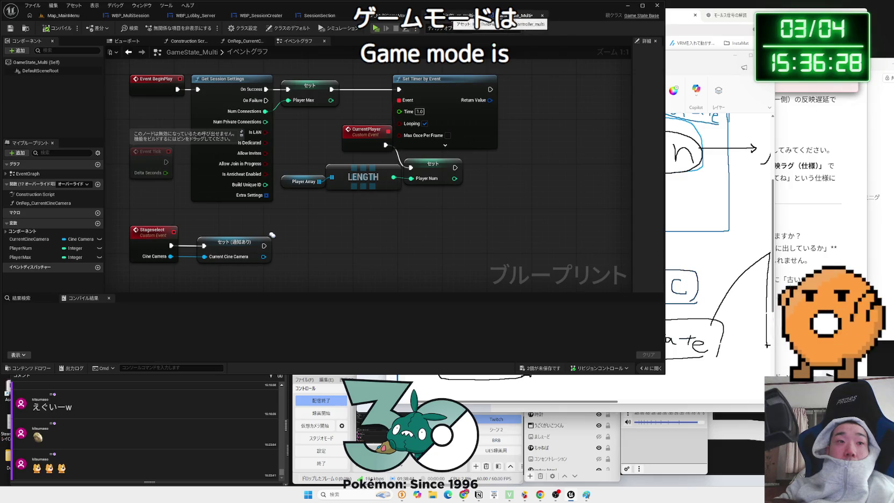
pyautogui.click(457, 15)
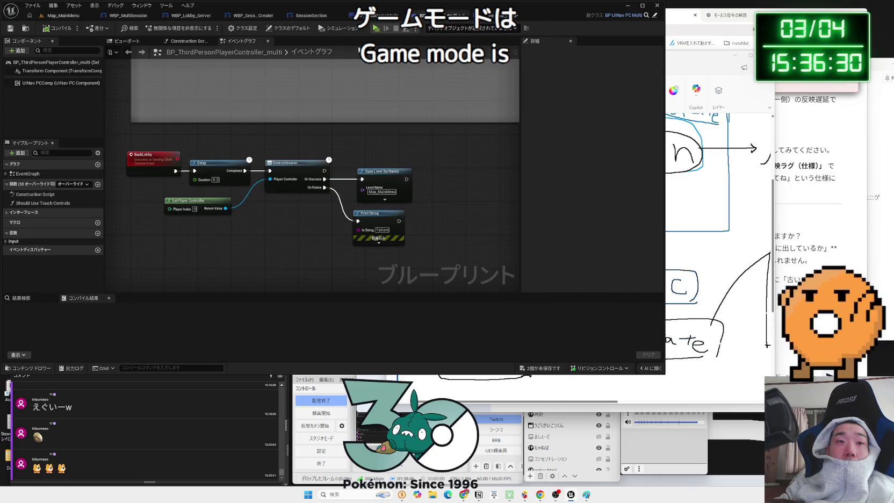
pyautogui.click(118, 16)
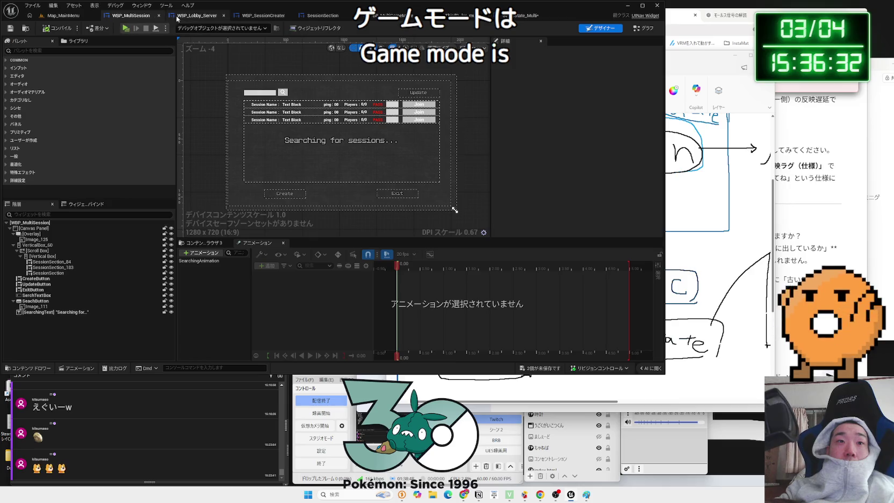
pyautogui.click(193, 16)
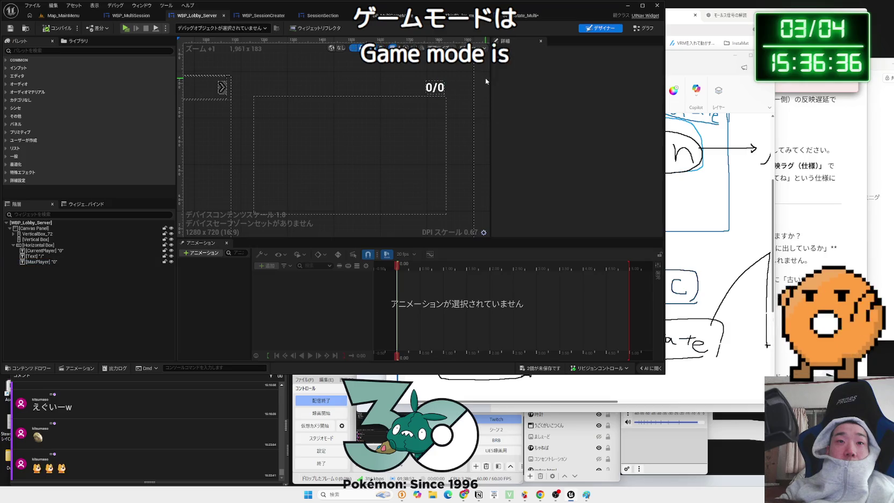
# - Check the CurrentPlayer text's PlayerNum binding and widget graph, then open BP_MultiGameMode's event graph
pyautogui.click(428, 89)
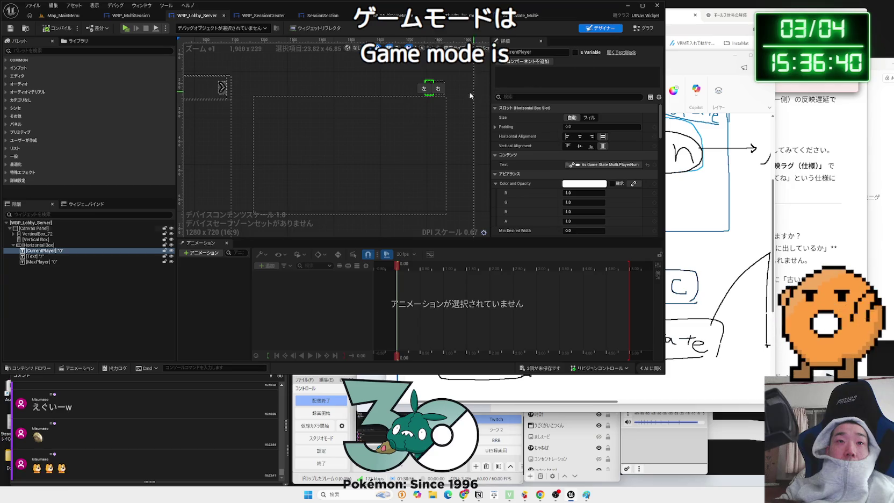
pyautogui.click(644, 31)
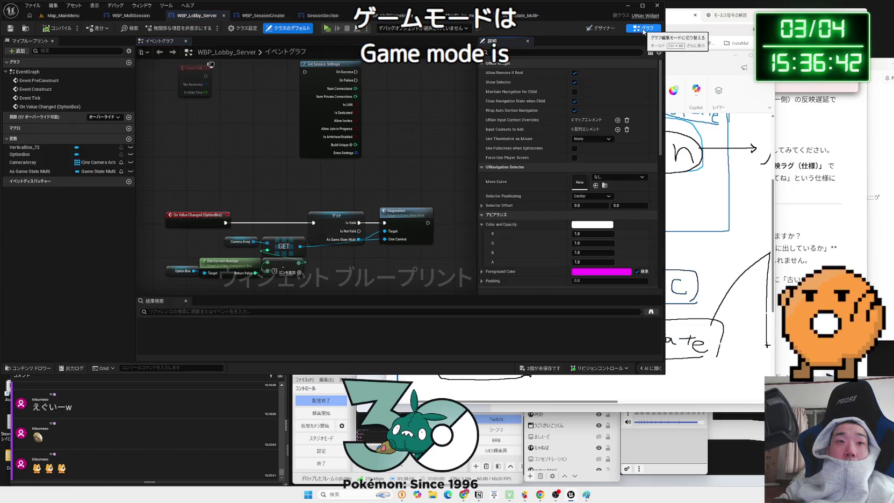
pyautogui.moveTo(402, 149); pyautogui.dragTo(405, 179)
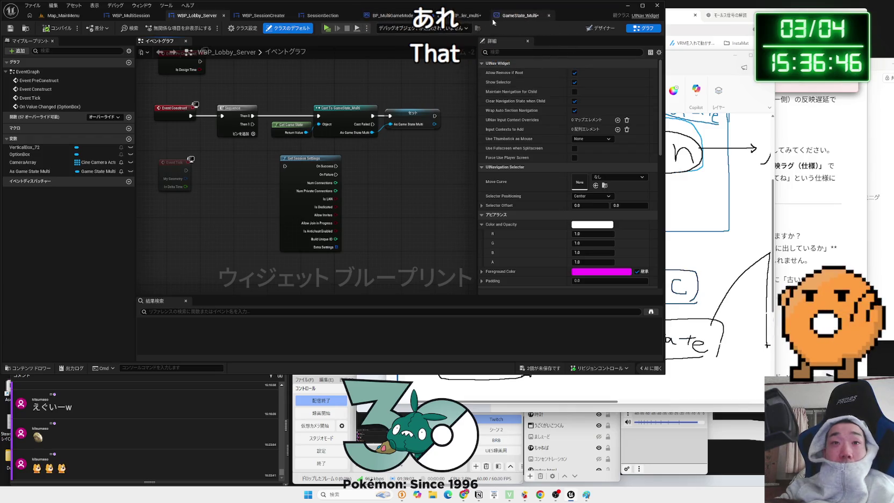
pyautogui.click(386, 19)
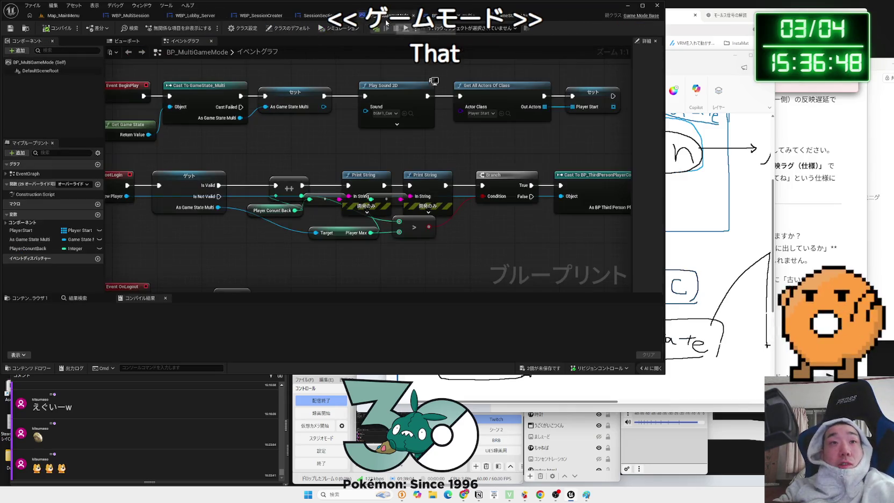
# - In Paint, draw an arrow from State to GM labelled 'Max'
pyautogui.moveTo(336, 145)
pyautogui.mouseDown()
pyautogui.moveTo(374, 138)
pyautogui.moveTo(331, 133)
pyautogui.mouseUp()
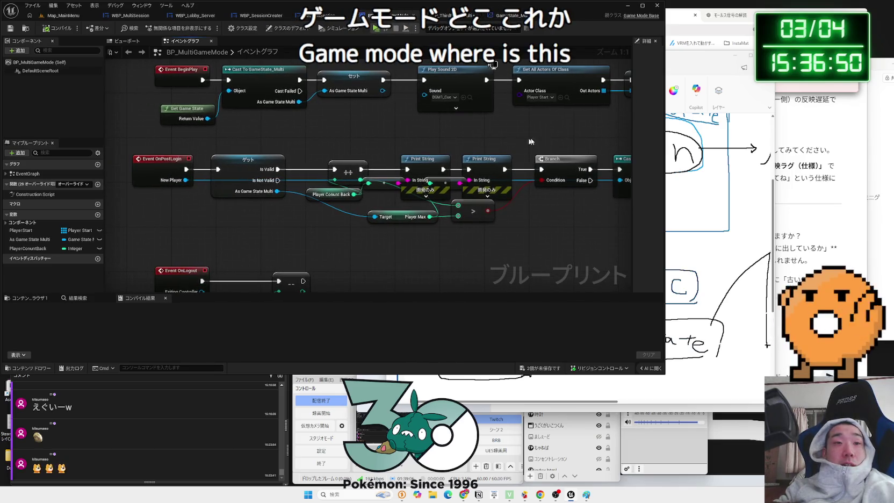
pyautogui.hotkey('alt', 'Tab')
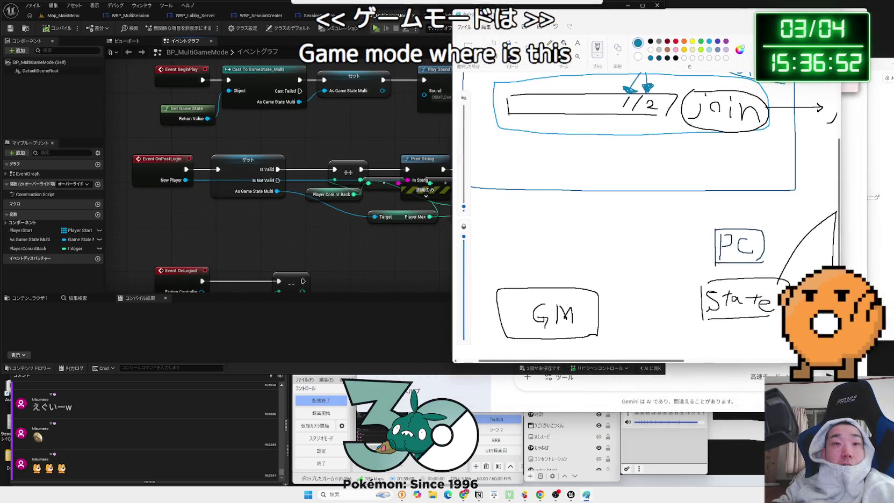
pyautogui.moveTo(703, 289); pyautogui.dragTo(614, 313)
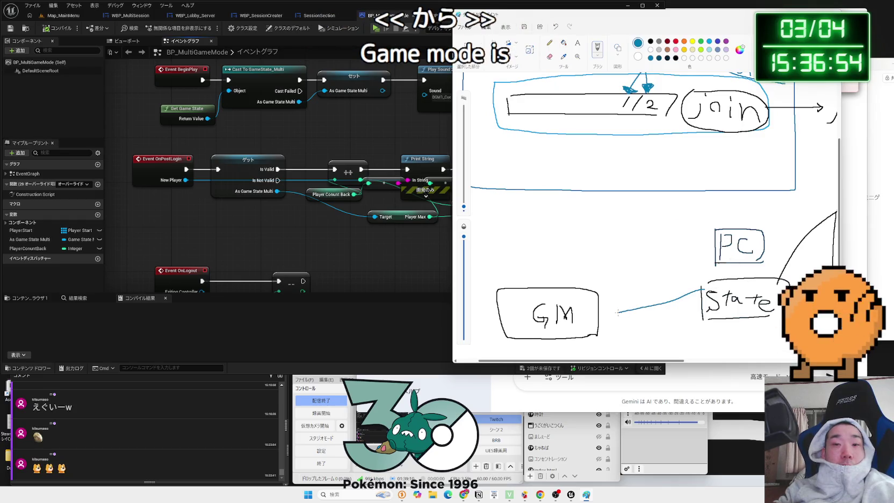
pyautogui.hotkey('ctrl', 'z')
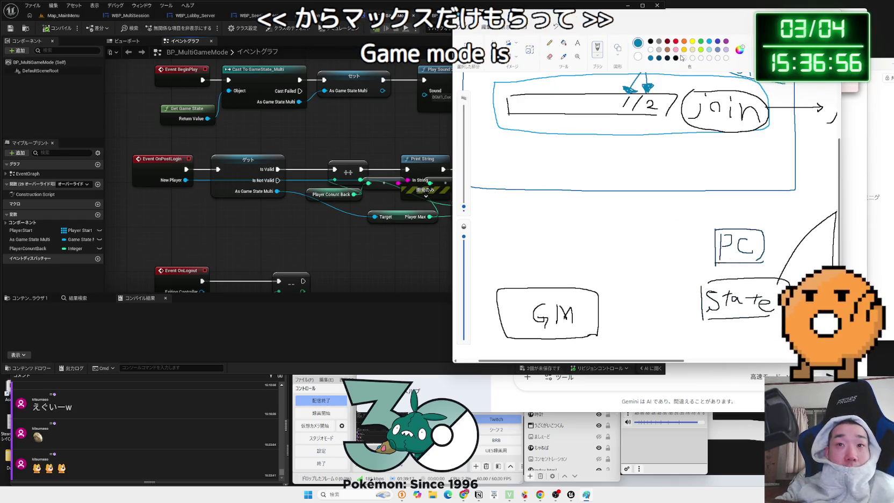
pyautogui.moveTo(702, 290)
pyautogui.mouseDown()
pyautogui.moveTo(617, 305)
pyautogui.moveTo(624, 309)
pyautogui.moveTo(634, 288)
pyautogui.moveTo(652, 296)
pyautogui.mouseUp()
pyautogui.moveTo(652, 289); pyautogui.dragTo(646, 295)
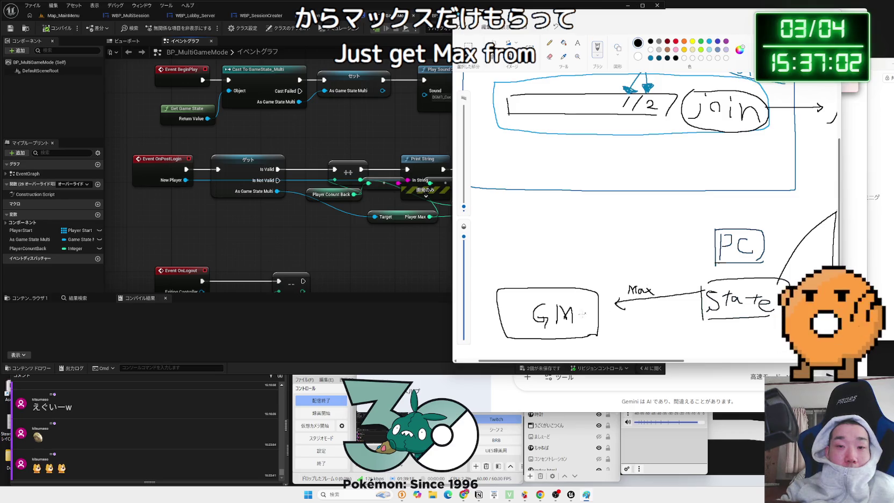
# - Write 'Login' in red under GM, glancing at the game mode's Branch node in Unreal
pyautogui.click(676, 41)
pyautogui.moveTo(551, 329)
pyautogui.mouseDown()
pyautogui.moveTo(569, 338)
pyautogui.moveTo(587, 332)
pyautogui.mouseUp()
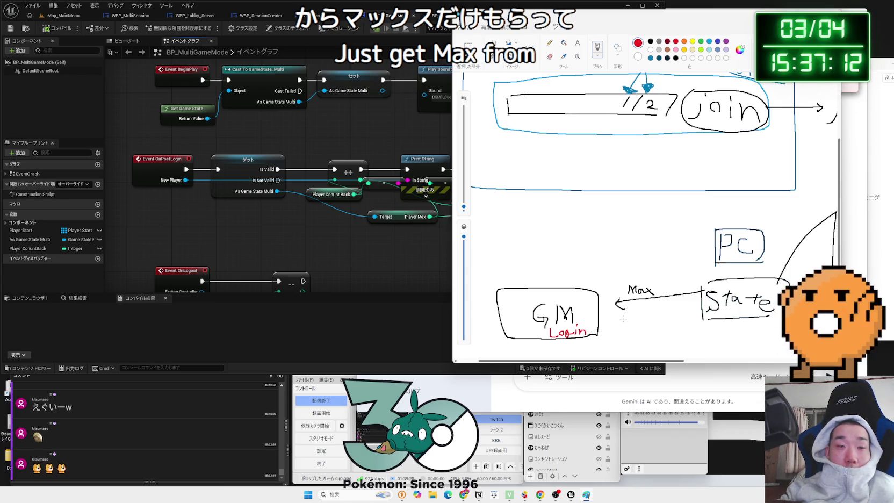
pyautogui.click(404, 244)
pyautogui.moveTo(520, 227); pyautogui.dragTo(210, 231)
pyautogui.click(741, 23)
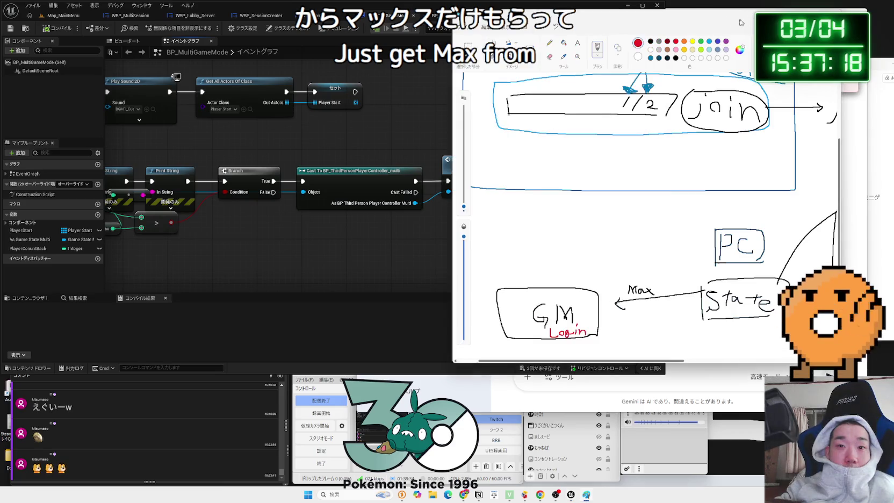
# - Undo the red Login under GM and a trial Session label
pyautogui.moveTo(740, 23); pyautogui.dragTo(769, 22)
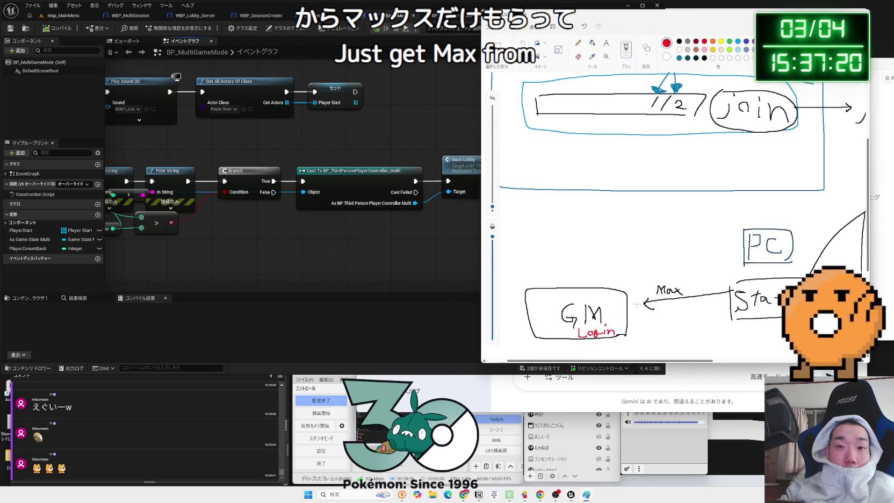
pyautogui.hotkey('ctrl', 'z')
pyautogui.hotkey('ctrl', 'z')
pyautogui.hotkey('ctrl', 'z')
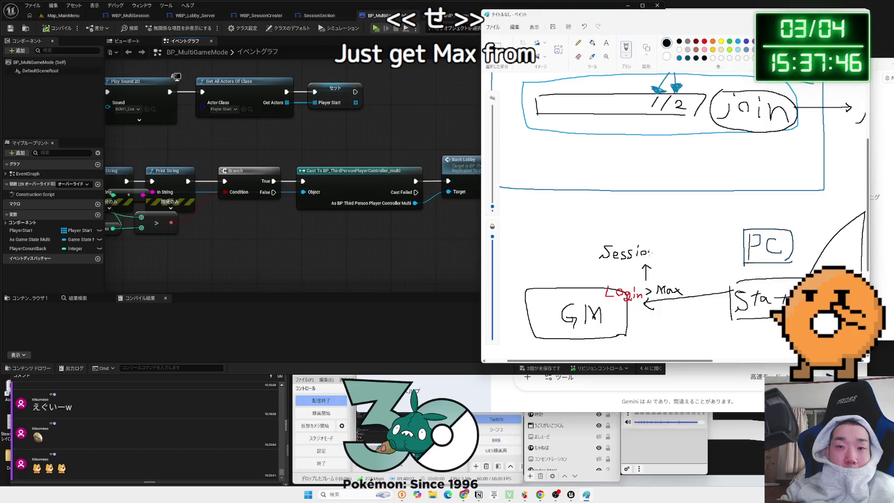
pyautogui.moveTo(647, 258); pyautogui.dragTo(664, 259)
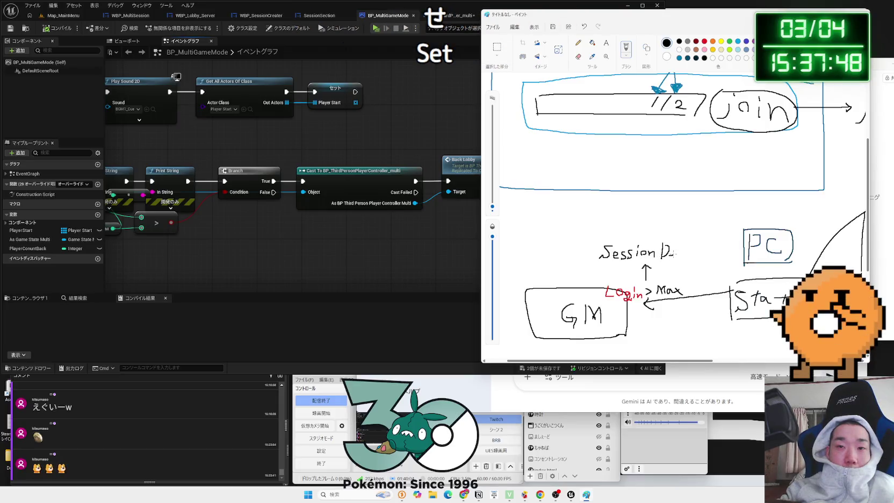
pyautogui.hotkey('ctrl', 'z')
pyautogui.hotkey('ctrl', 'z')
pyautogui.hotkey('ctrl', 'z')
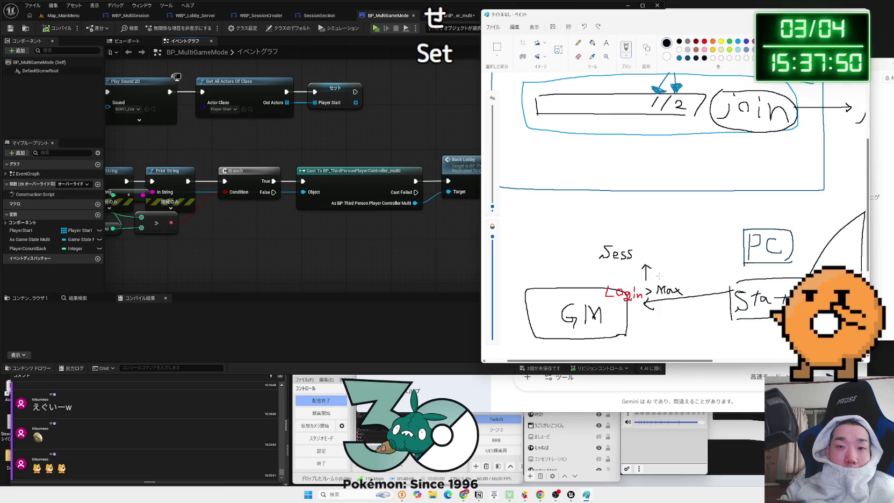
pyautogui.hotkey('ctrl', 'z')
pyautogui.hotkey('ctrl', 'z')
pyautogui.hotkey('ctrl', 'z')
# - Draw a curved arrow from Login up to the PC box, then try and undo a teal label above PC
pyautogui.moveTo(649, 280); pyautogui.dragTo(740, 247)
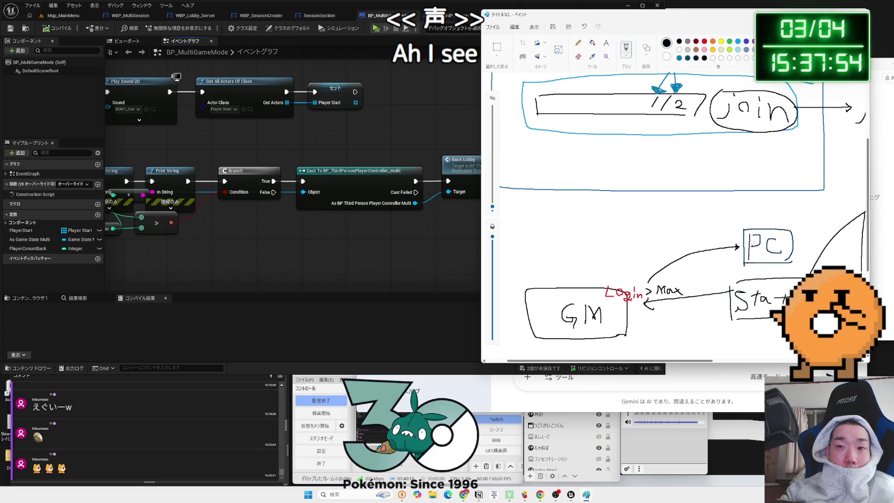
pyautogui.click(681, 58)
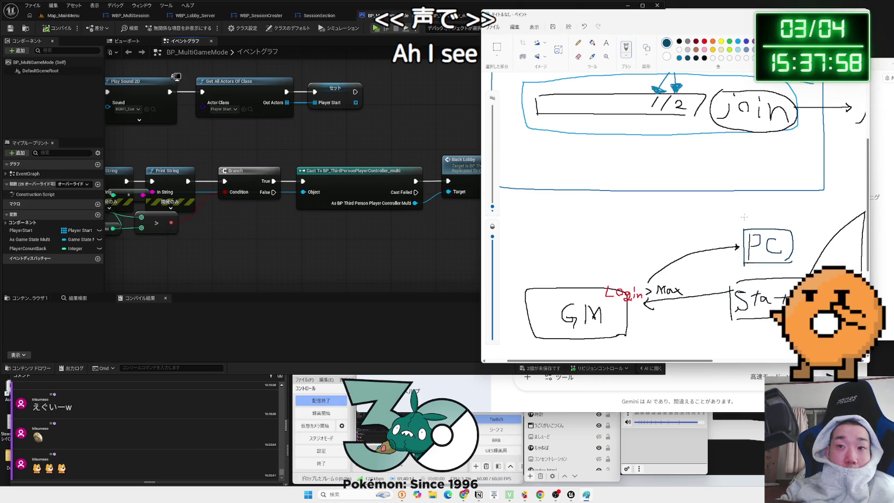
pyautogui.moveTo(741, 220); pyautogui.dragTo(747, 222)
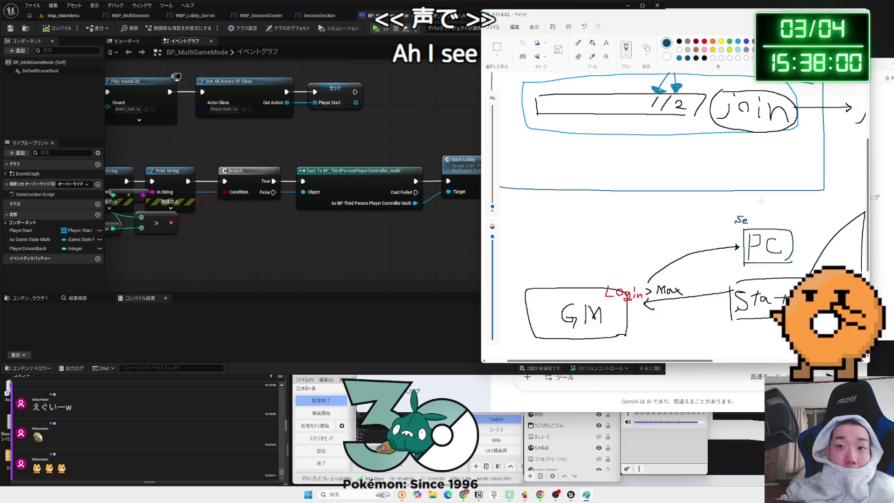
pyautogui.hotkey('ctrl', 'z')
pyautogui.hotkey('ctrl', 'z')
pyautogui.moveTo(745, 216); pyautogui.dragTo(729, 226)
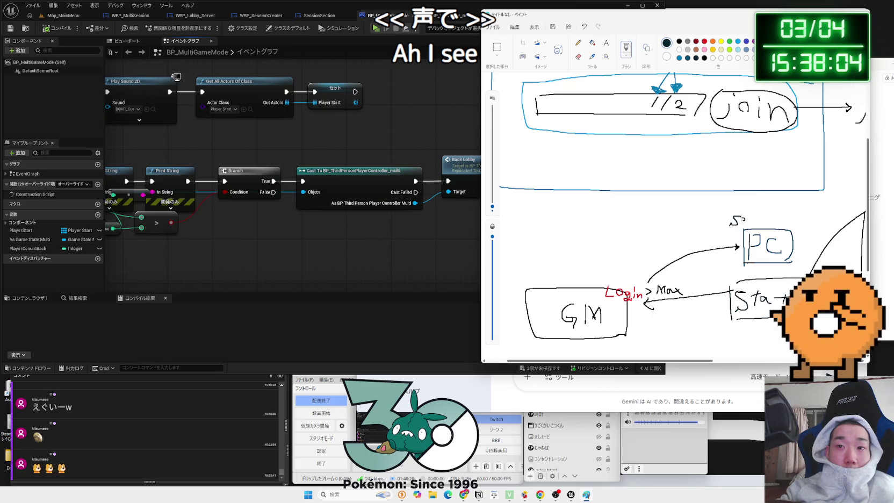
pyautogui.hotkey('ctrl', 'z')
pyautogui.hotkey('ctrl', 'z')
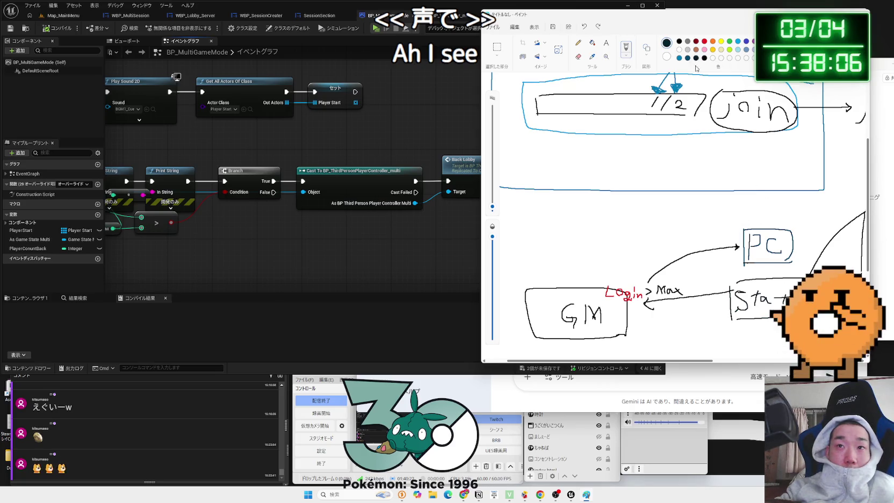
# - Handwrite the label 'SessionDestroy' in teal above the PC box
pyautogui.moveTo(741, 214)
pyautogui.mouseDown()
pyautogui.moveTo(730, 224)
pyautogui.moveTo(805, 222)
pyautogui.mouseUp()
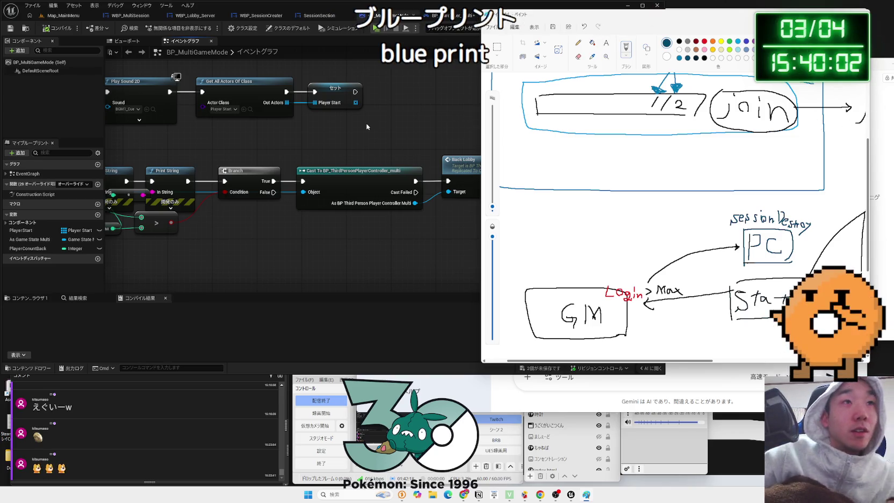
# - Widen Paint and adjust the zoom to show the join row, Find Session, GM, State, PC and Lobby 2/2
pyautogui.moveTo(478, 118); pyautogui.dragTo(358, 118)
pyautogui.scroll(-3, 555, 191)
pyautogui.scroll(3, 556, 192)
pyautogui.scroll(2, 555, 192)
pyautogui.scroll(-3, 502, 295)
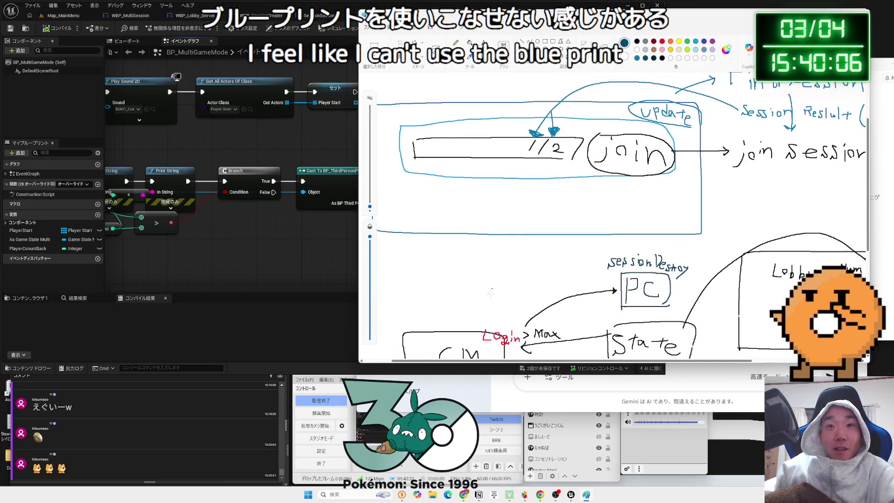
pyautogui.moveTo(572, 361); pyautogui.dragTo(626, 358)
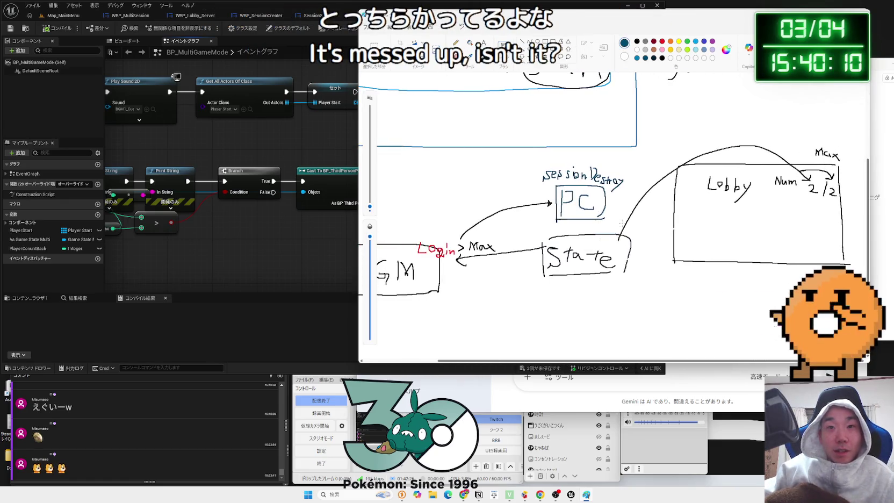
pyautogui.scroll(-2, 622, 221)
pyautogui.scroll(2, 623, 221)
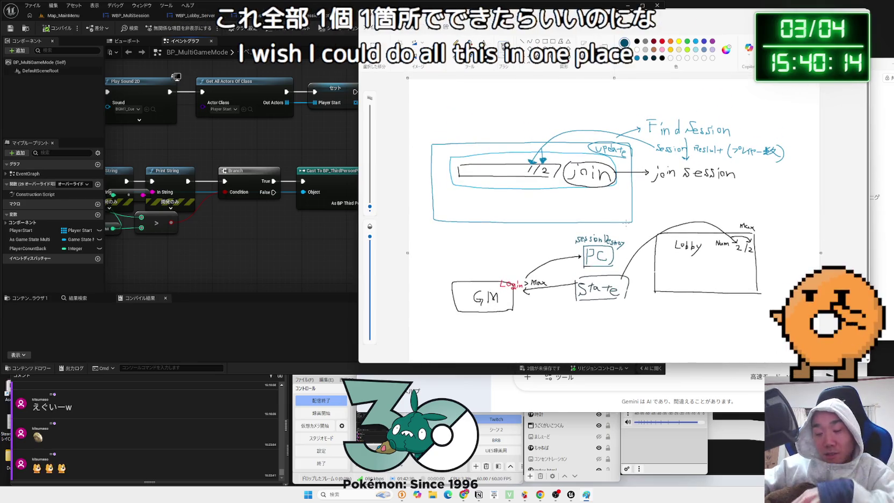
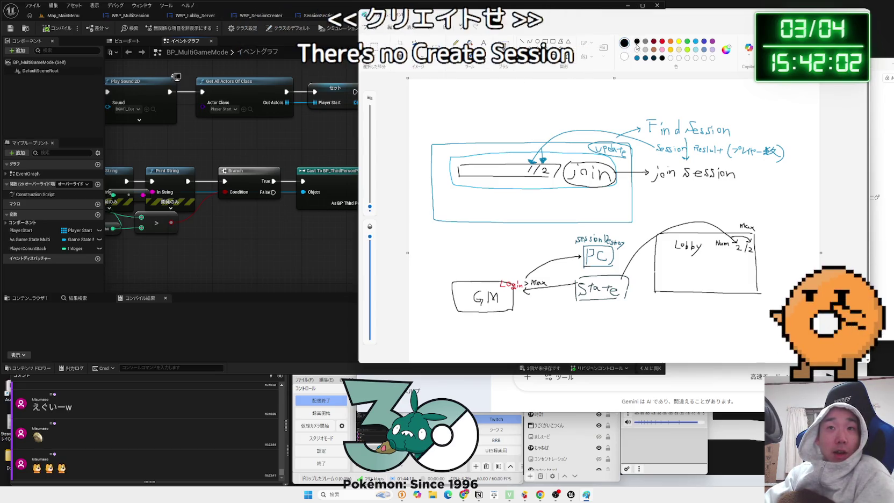
# - Switch to the Map_MainMenu level and show the Examples folder's session widgets in the Content Browser
pyautogui.click(296, 24)
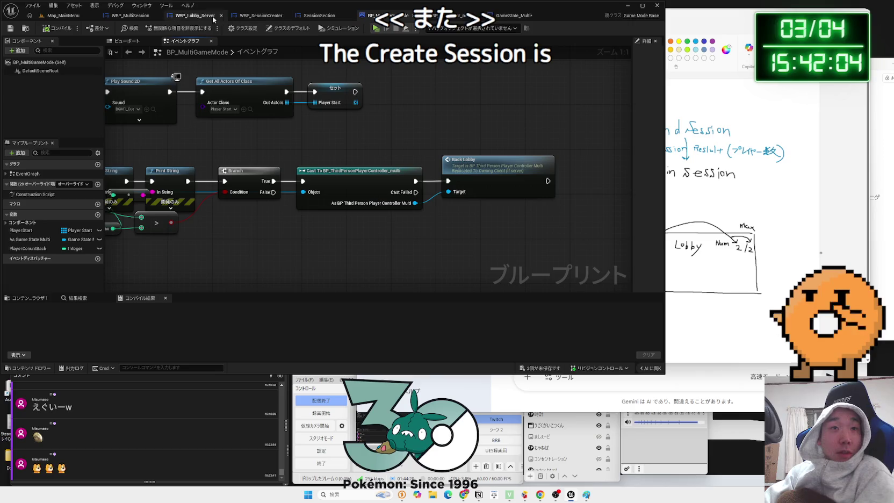
pyautogui.click(62, 15)
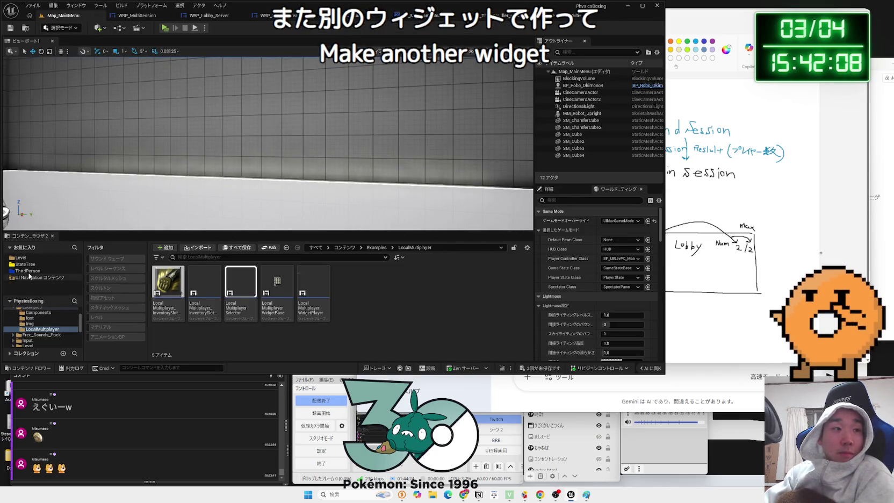
pyautogui.scroll(3, 39, 322)
pyautogui.click(33, 340)
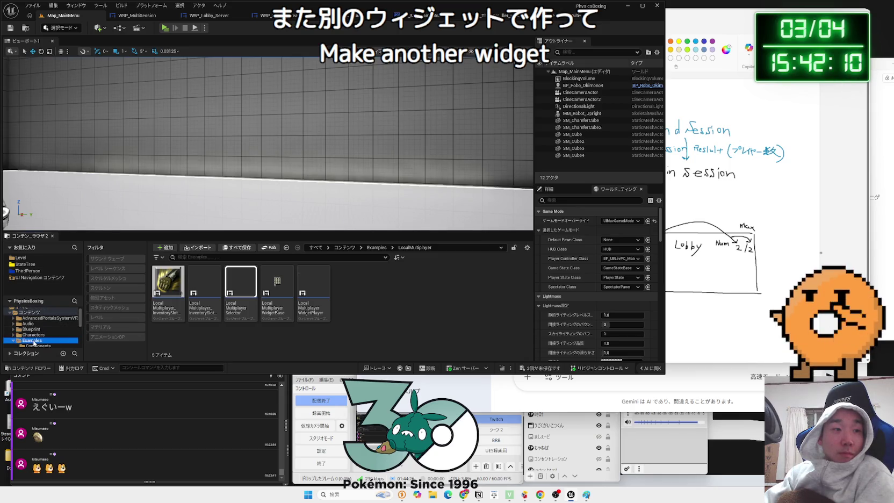
pyautogui.scroll(-1, 309, 299)
pyautogui.scroll(-1, 309, 299)
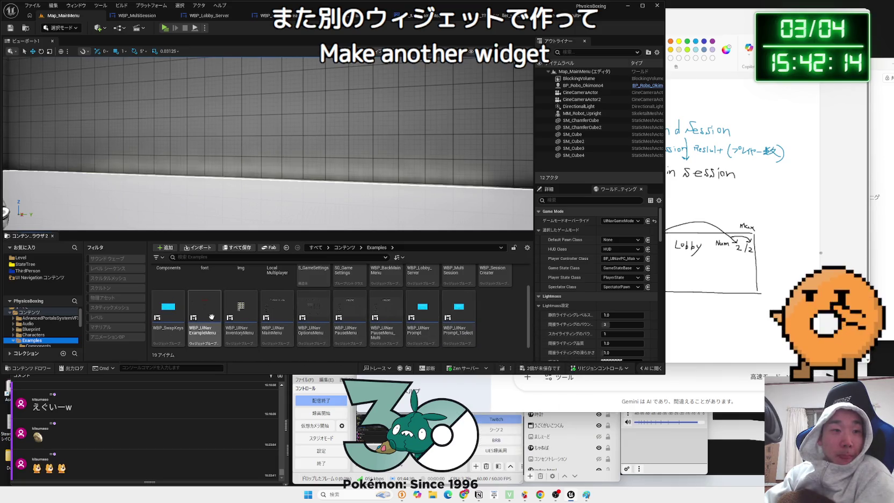
pyautogui.scroll(2, 469, 315)
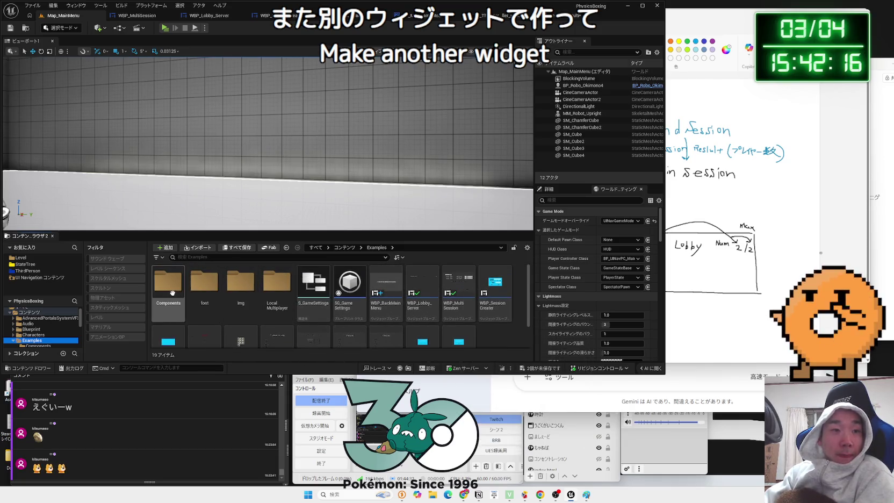
# - Open WBP_SessionCreater's event graph and frame its CreateAdvancedSession node
pyautogui.doubleClick(495, 293)
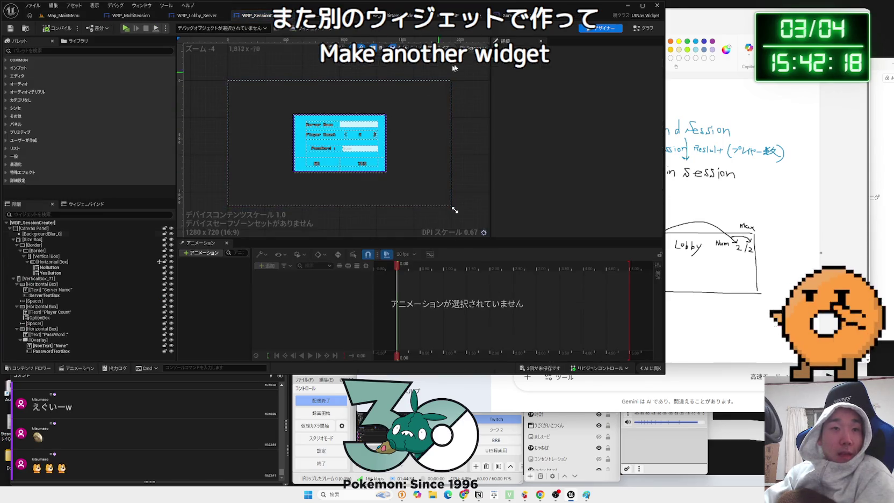
pyautogui.click(648, 30)
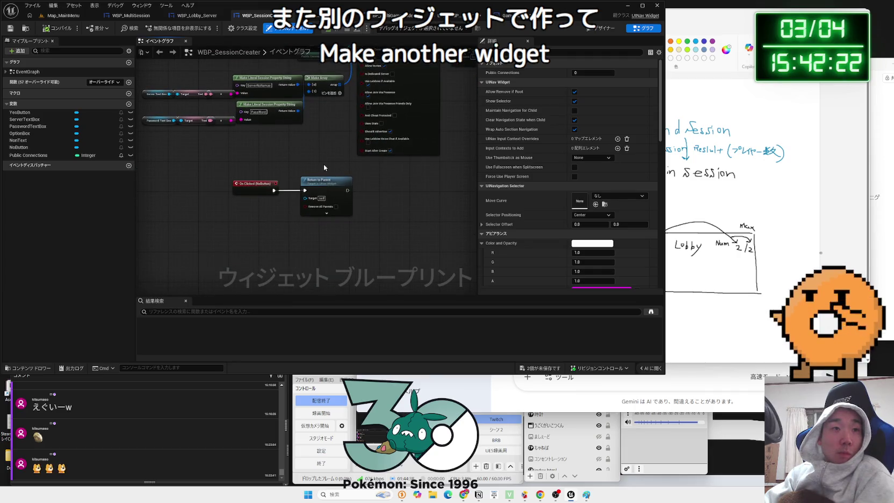
pyautogui.moveTo(324, 150); pyautogui.dragTo(294, 249)
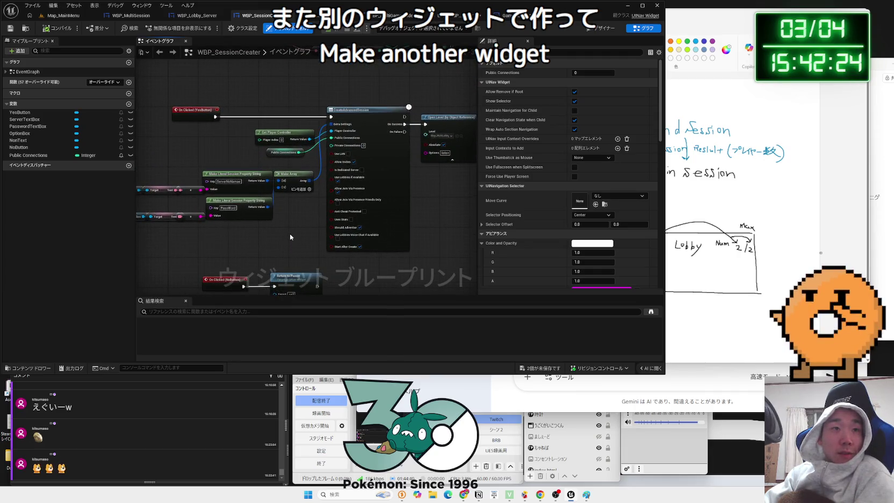
pyautogui.scroll(3, 311, 232)
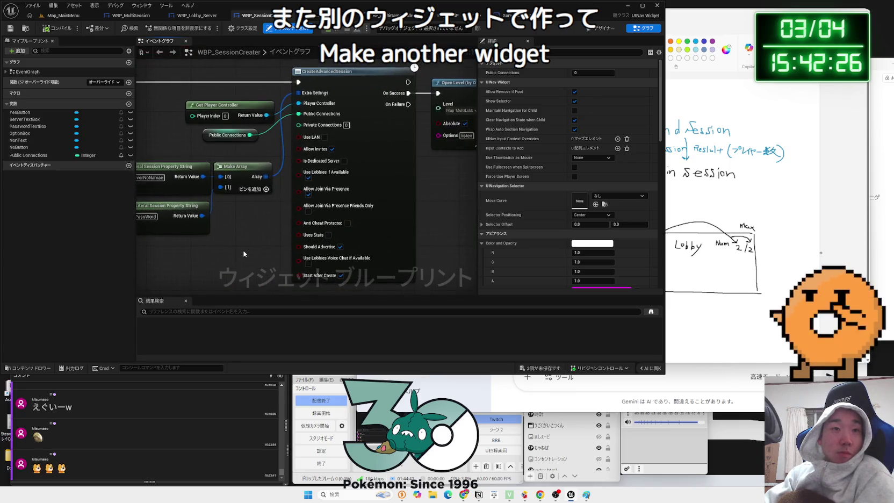
pyautogui.moveTo(244, 253); pyautogui.dragTo(243, 238)
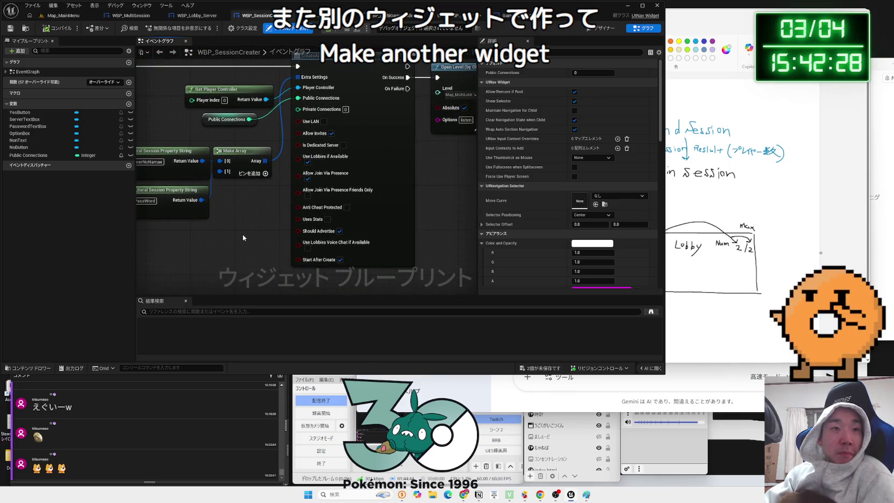
pyautogui.scroll(-2, 242, 234)
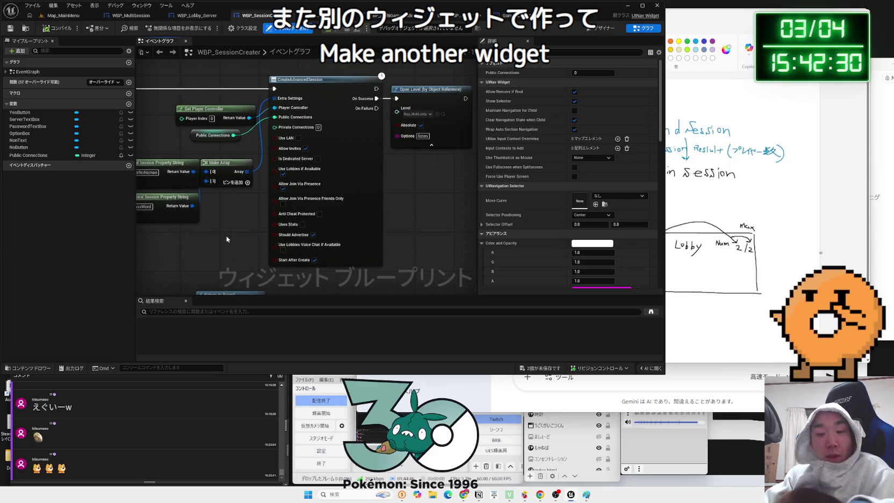
# - Snip an image of the CreateAdvancedSession node, then bring the whiteboard sketch forward
pyautogui.press('super+shift+s')
pyautogui.moveTo(265, 68)
pyautogui.mouseDown()
pyautogui.moveTo(401, 278)
pyautogui.moveTo(380, 278)
pyautogui.mouseUp()
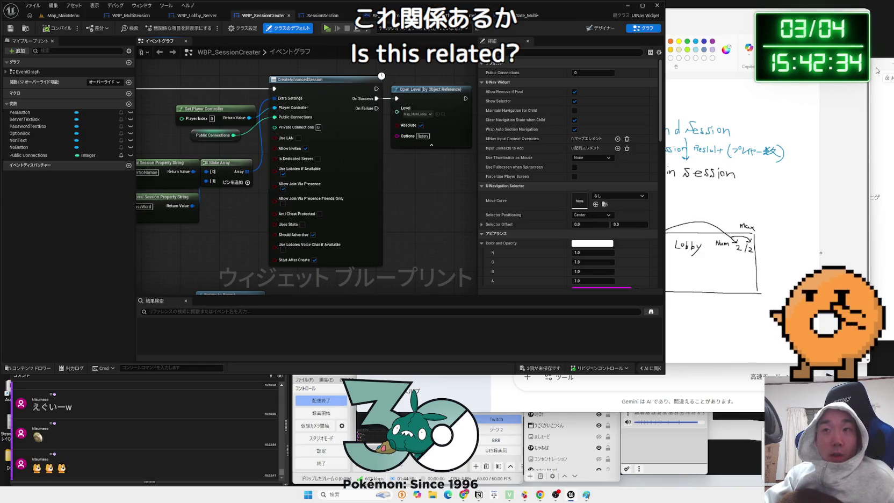
pyautogui.click(667, 43)
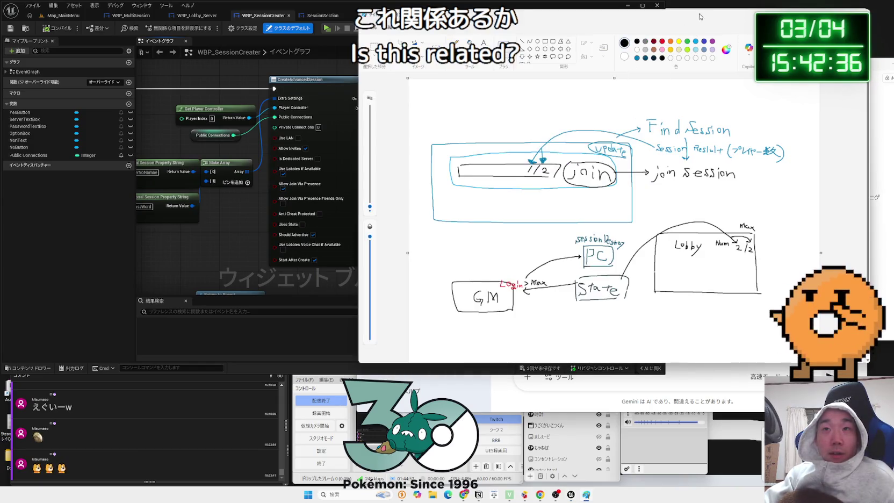
# - Paste the node screenshot into Gemini and begin typing a Japanese request to explain every item
pyautogui.moveTo(699, 16); pyautogui.dragTo(591, 53)
pyautogui.hotkey('alt', 'Tab')
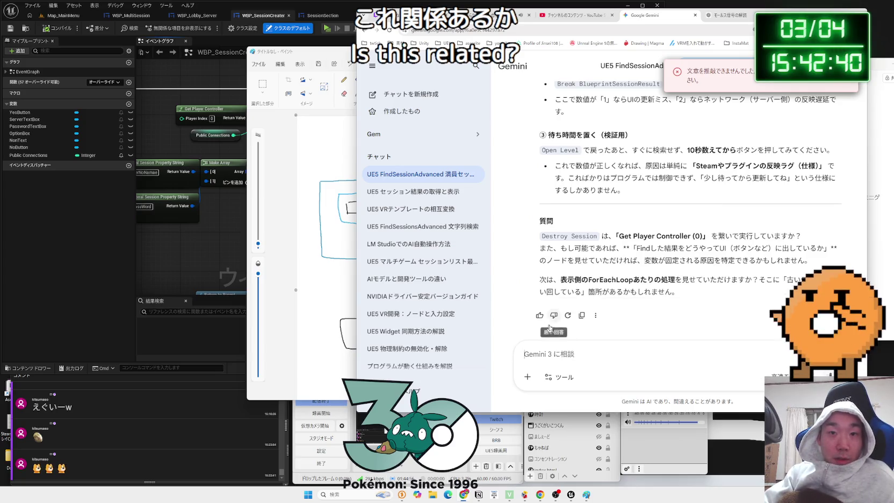
pyautogui.press('Zenkaku_Hankaku')
pyautogui.write('これすべてのこうもk')
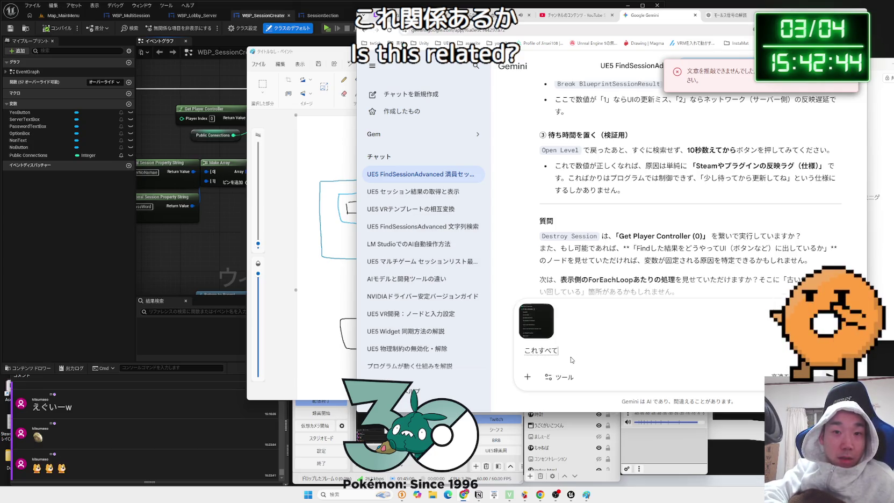
pyautogui.write('くかいせつしてほし')
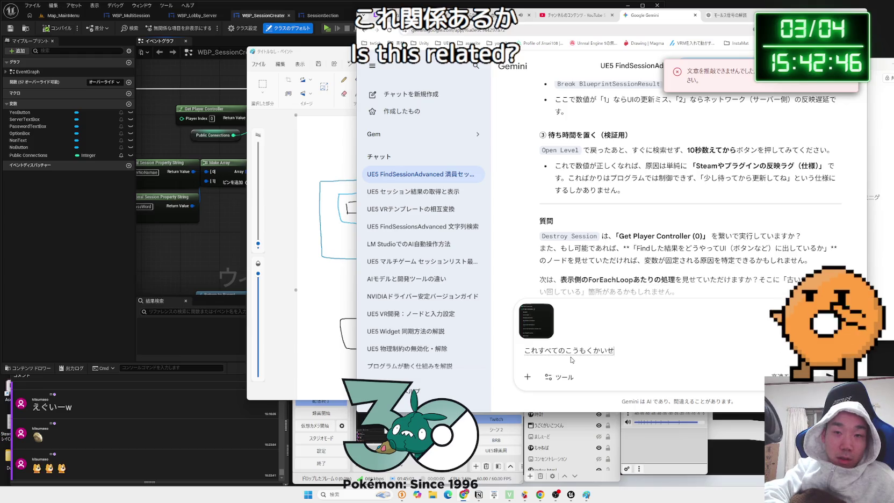
pyautogui.press('space')
pyautogui.press('Return')
# - Reword the request to briefly explain each item and send it to Gemini
pyautogui.press('BackSpace')
pyautogui.press('BackSpace')
pyautogui.press('BackSpace')
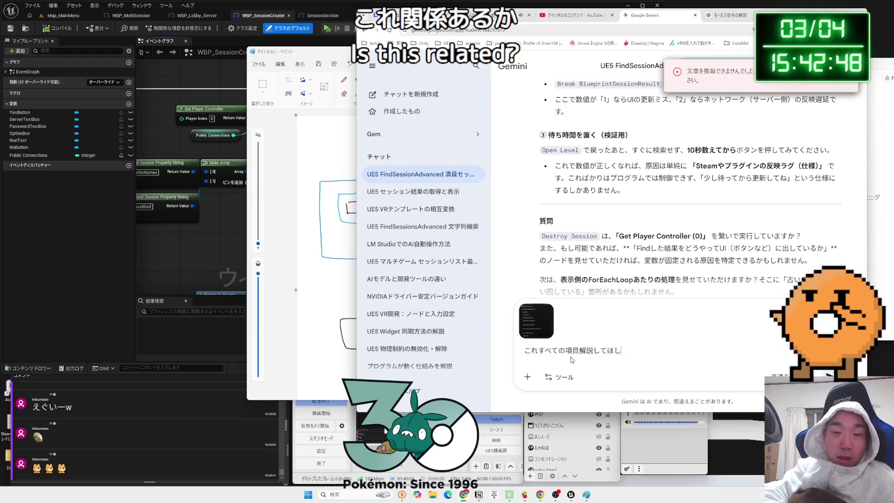
pyautogui.press('BackSpace')
pyautogui.write('こうもk')
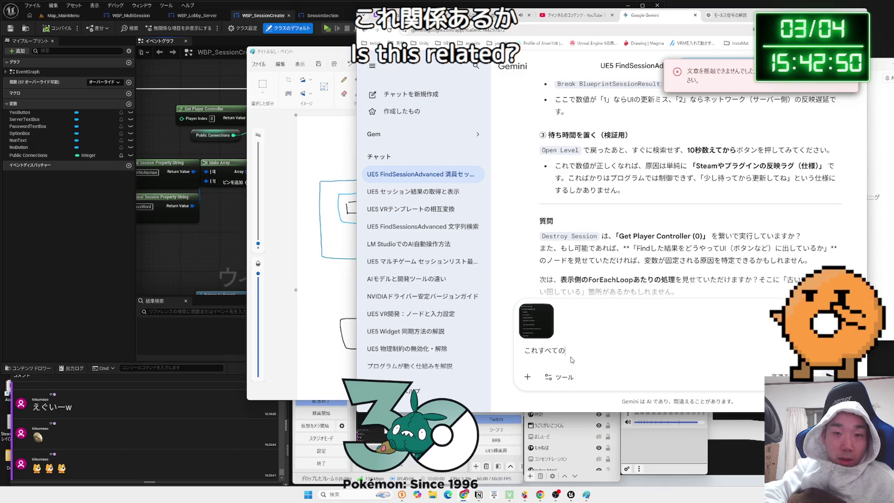
pyautogui.write('くかんたんに')
pyautogui.press('space')
pyautogui.write('せつめいして')
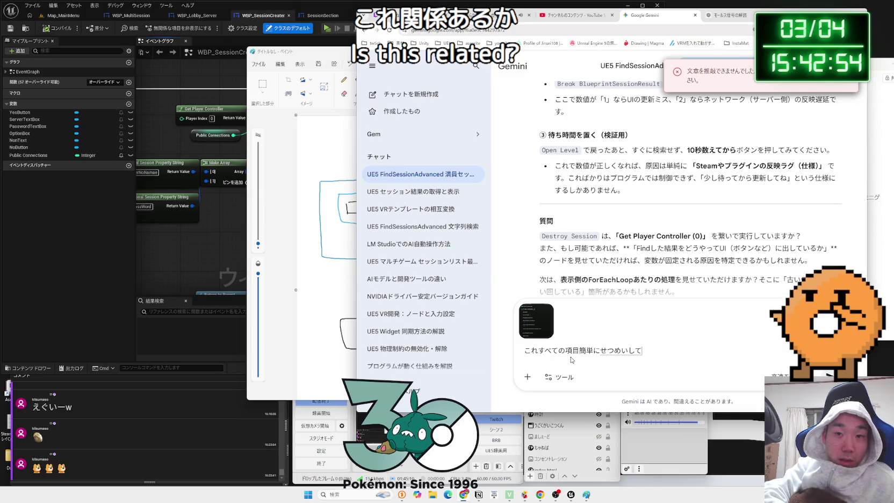
pyautogui.write('ほちい')
pyautogui.press('Return')
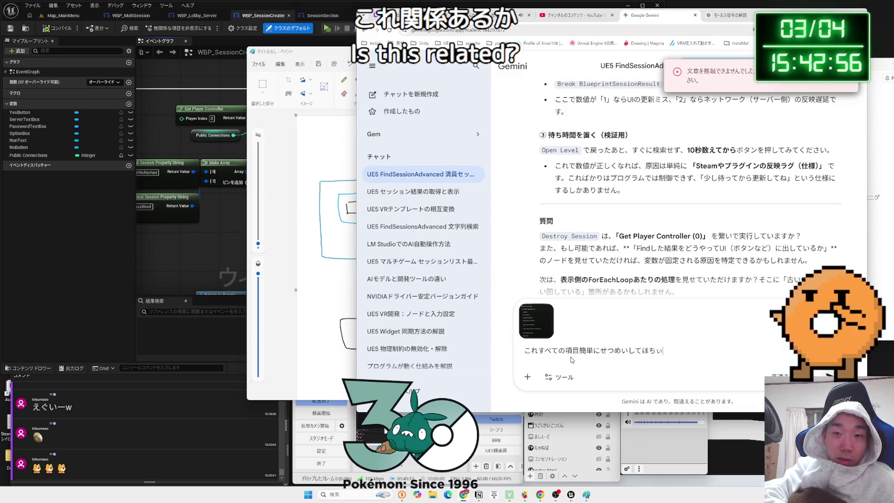
pyautogui.press('Return')
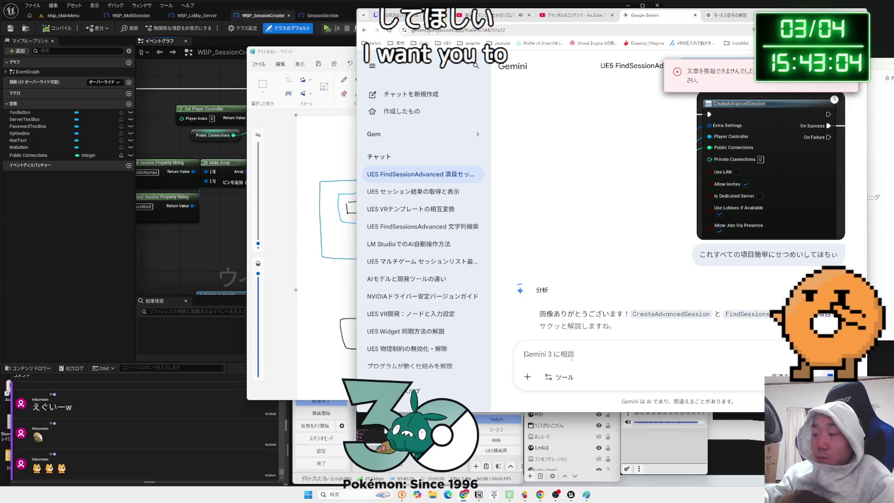
pyautogui.scroll(-4, 579, 289)
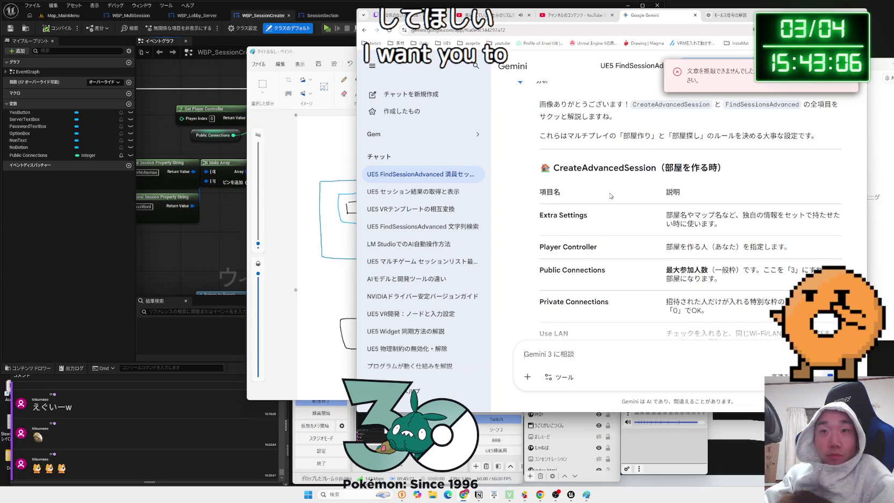
pyautogui.scroll(-2, 610, 197)
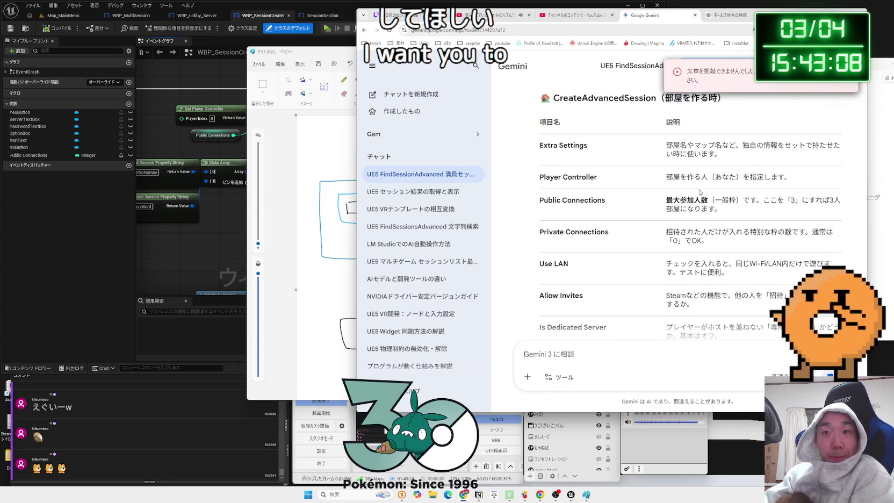
pyautogui.scroll(-1, 681, 188)
pyautogui.moveTo(732, 179); pyautogui.dragTo(651, 171)
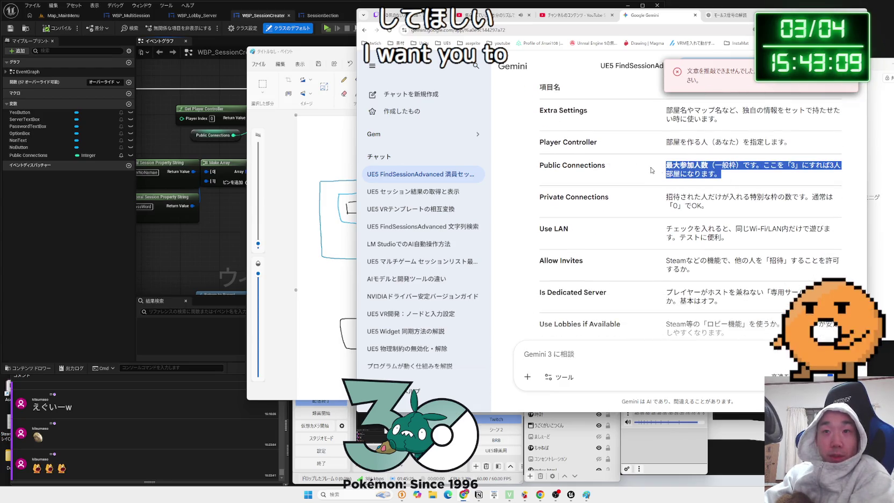
pyautogui.tripleClick(708, 205)
pyautogui.click(707, 206)
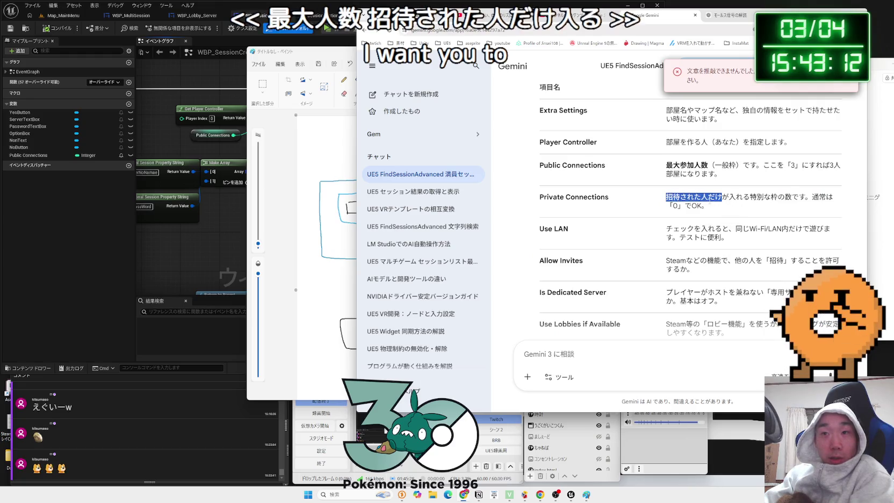
pyautogui.scroll(-1, 720, 215)
pyautogui.moveTo(666, 194)
pyautogui.mouseDown()
pyautogui.moveTo(731, 205)
pyautogui.moveTo(675, 205)
pyautogui.moveTo(694, 203)
pyautogui.mouseUp()
pyautogui.click(665, 201)
pyautogui.scroll(-1, 665, 201)
pyautogui.tripleClick(694, 202)
pyautogui.click(694, 203)
pyautogui.tripleClick(694, 202)
pyautogui.click(695, 203)
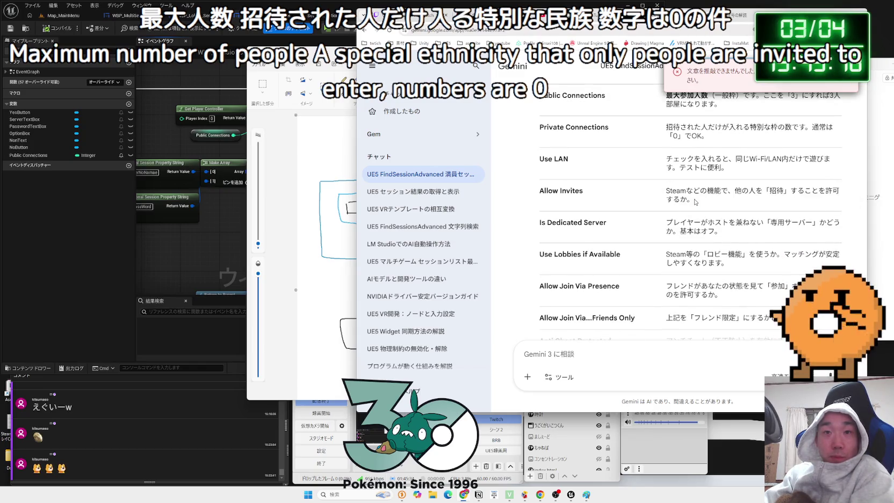
pyautogui.scroll(-1, 658, 196)
pyautogui.moveTo(665, 187); pyautogui.dragTo(715, 196)
pyautogui.click(659, 190)
pyautogui.scroll(-1, 659, 190)
pyautogui.moveTo(659, 190); pyautogui.dragTo(723, 193)
pyautogui.click(669, 192)
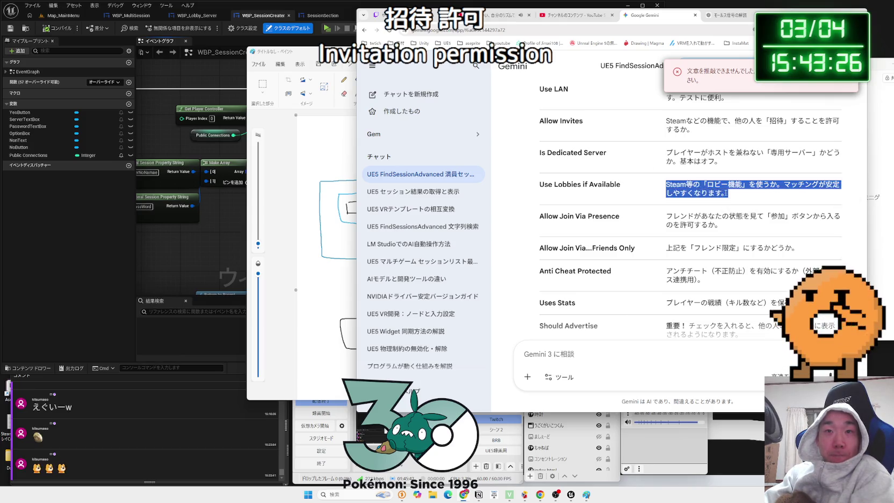
pyautogui.moveTo(326, 52); pyautogui.dragTo(451, 64)
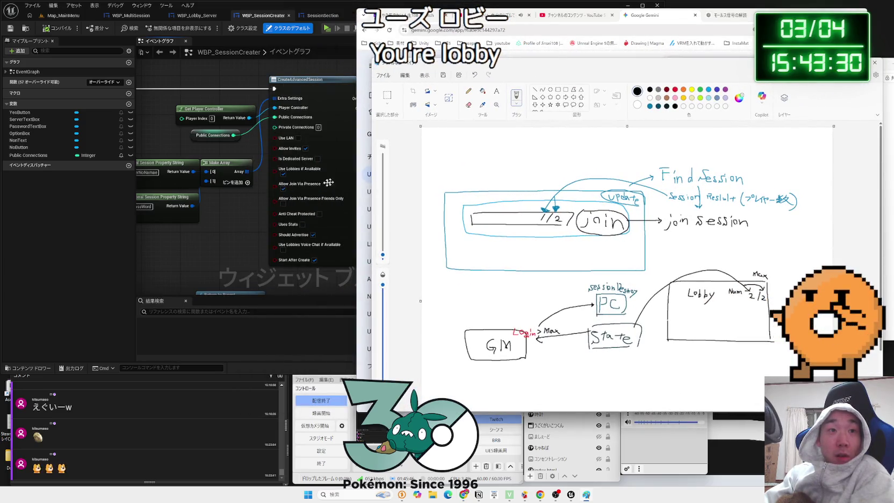
pyautogui.click(731, 16)
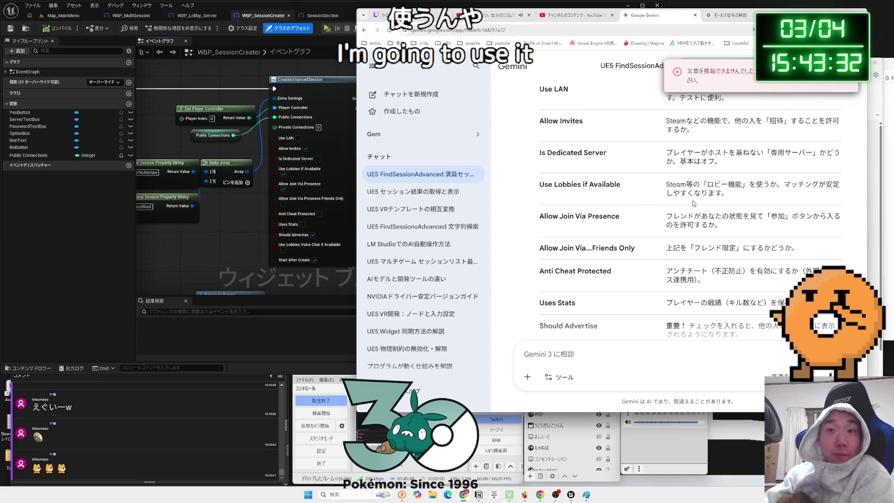
pyautogui.tripleClick(669, 217)
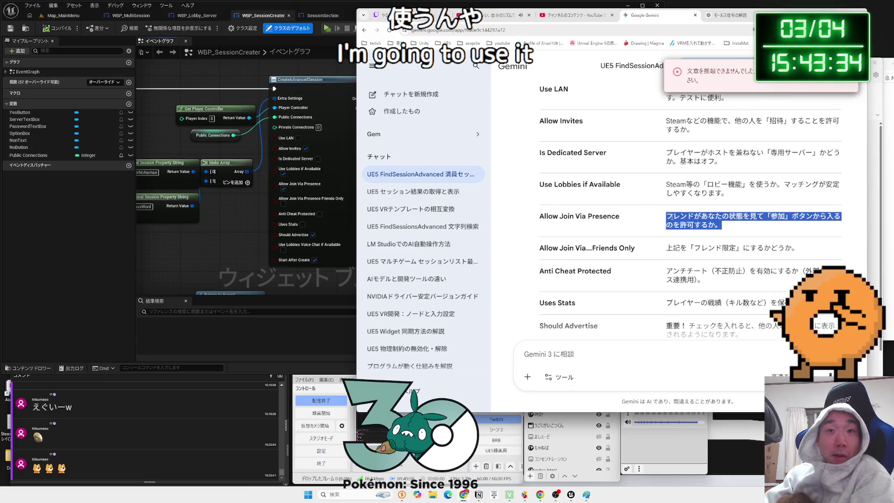
pyautogui.tripleClick(667, 216)
pyautogui.tripleClick(664, 215)
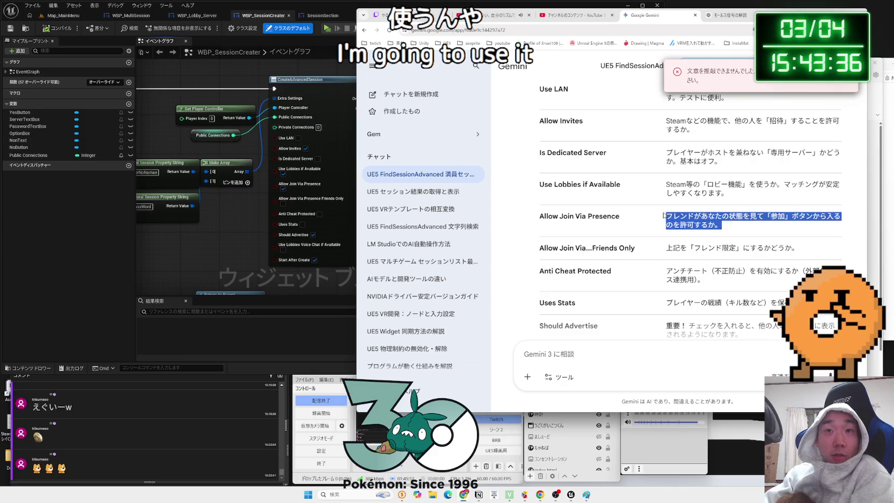
pyautogui.moveTo(666, 216); pyautogui.dragTo(690, 215)
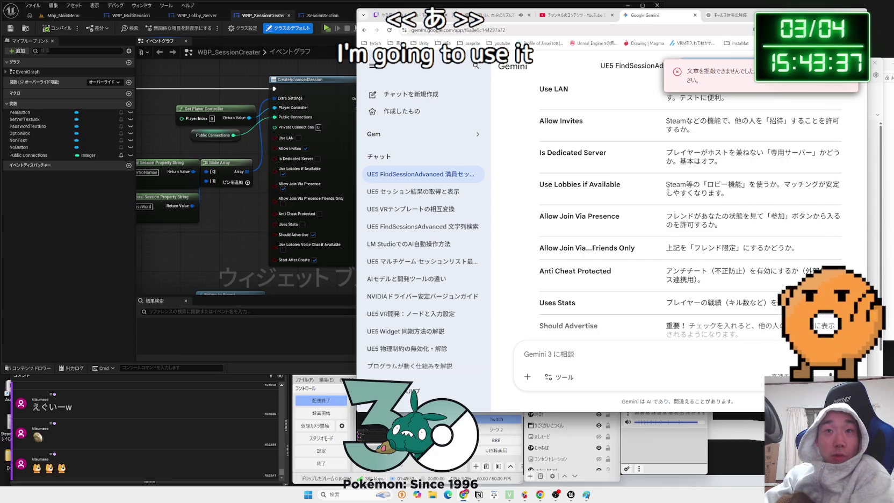
pyautogui.tripleClick(665, 248)
pyautogui.tripleClick(665, 250)
pyautogui.click(665, 250)
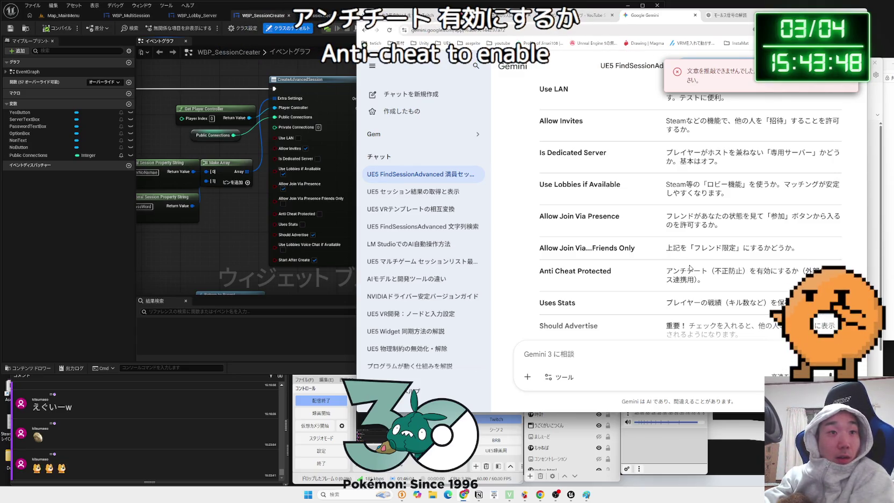
pyautogui.scroll(-1, 690, 267)
pyautogui.moveTo(667, 267)
pyautogui.mouseDown()
pyautogui.moveTo(781, 268)
pyautogui.moveTo(671, 267)
pyautogui.mouseUp()
pyautogui.click(677, 264)
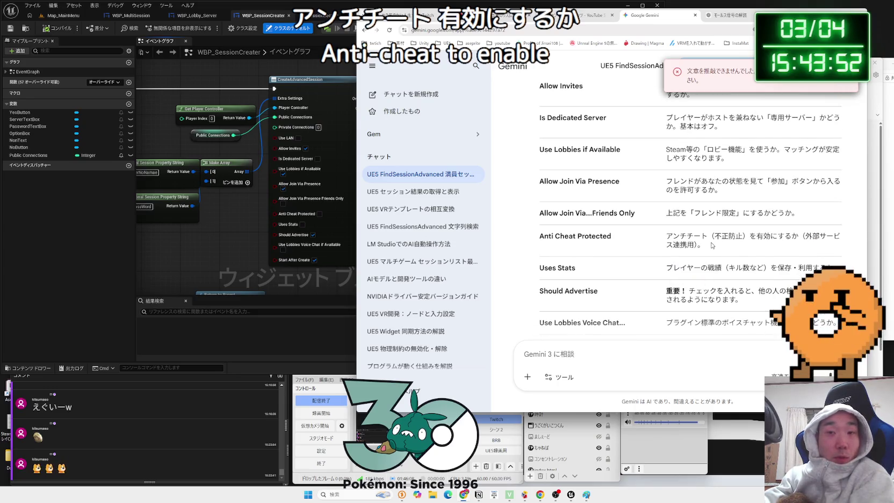
pyautogui.scroll(-1, 713, 246)
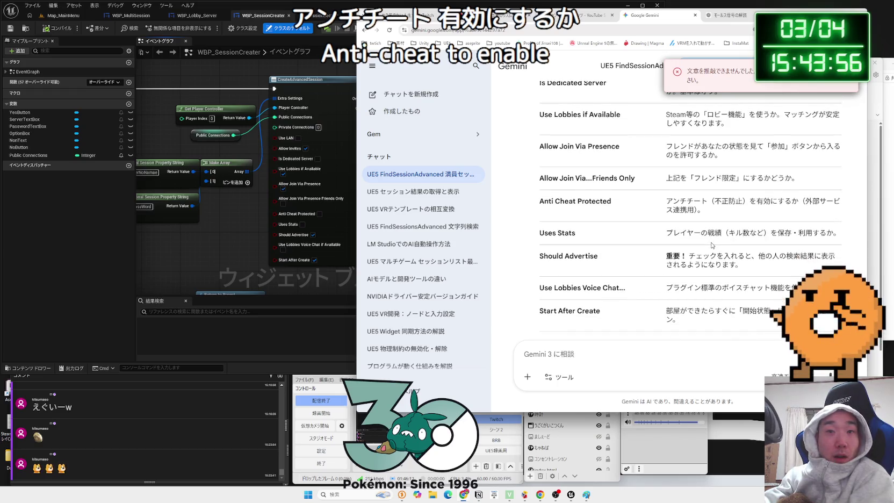
pyautogui.tripleClick(691, 261)
pyautogui.moveTo(743, 265)
pyautogui.mouseDown()
pyautogui.moveTo(683, 265)
pyautogui.moveTo(683, 256)
pyautogui.mouseUp()
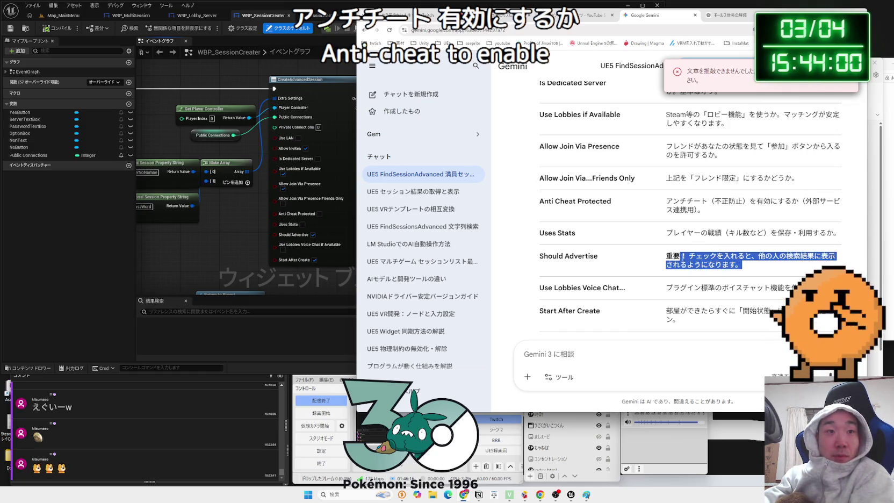
pyautogui.click(838, 256)
pyautogui.scroll(-1, 838, 255)
pyautogui.moveTo(838, 255)
pyautogui.mouseDown()
pyautogui.moveTo(671, 278)
pyautogui.moveTo(699, 283)
pyautogui.moveTo(680, 285)
pyautogui.mouseUp()
pyautogui.doubleClick(673, 276)
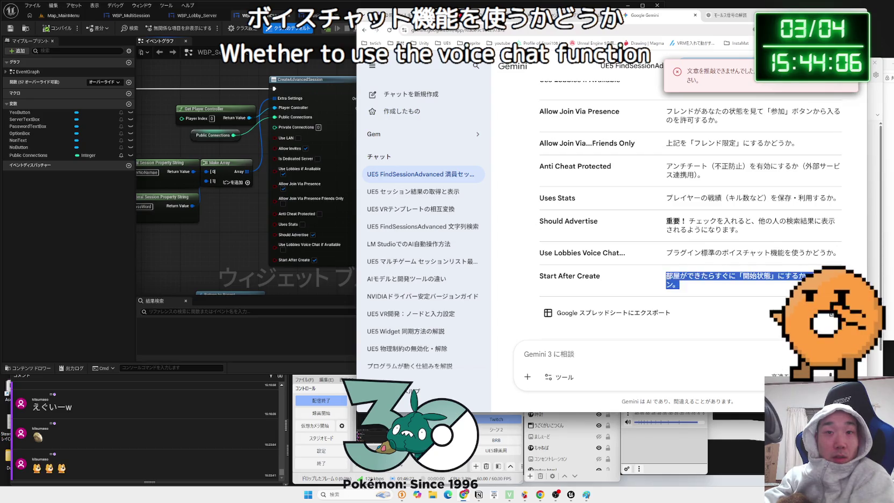
pyautogui.scroll(-4, 680, 285)
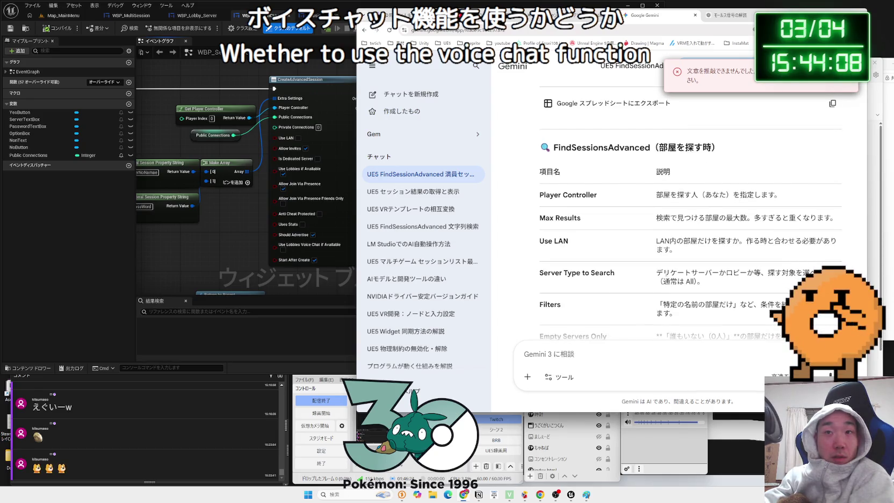
pyautogui.scroll(-5, 667, 273)
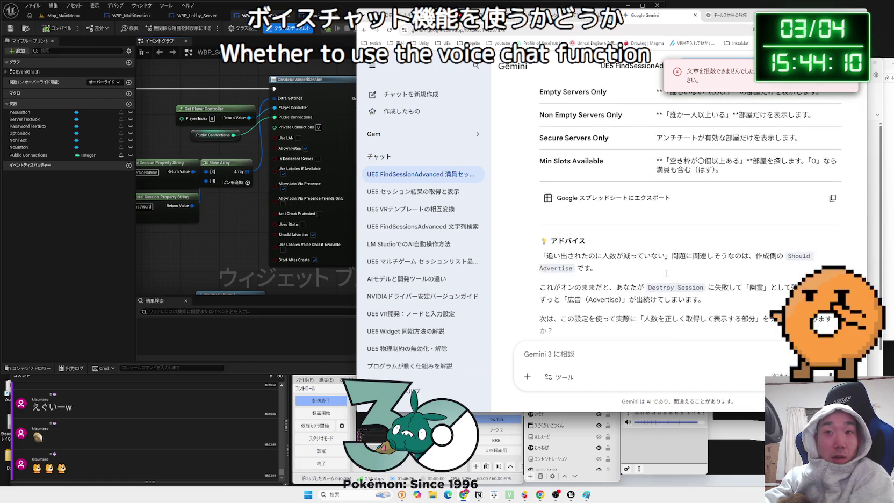
pyautogui.scroll(-1, 666, 274)
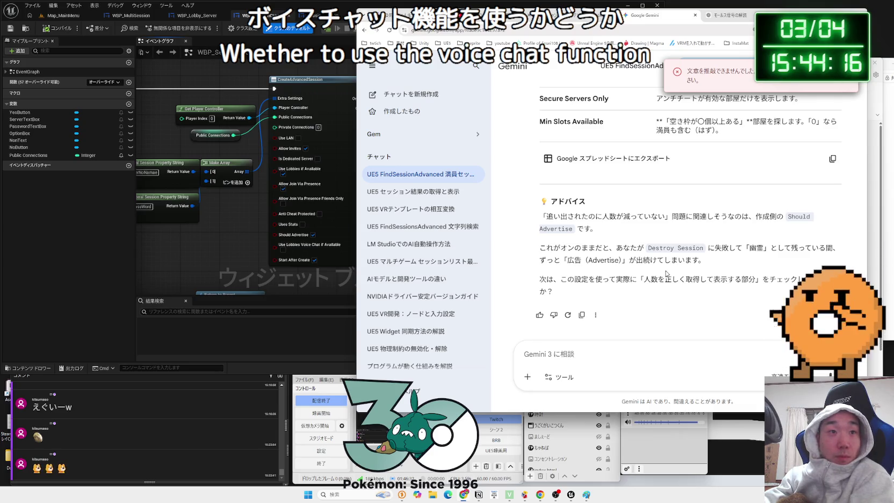
pyautogui.scroll(3, 667, 273)
pyautogui.scroll(3, 666, 273)
pyautogui.scroll(-3, 666, 274)
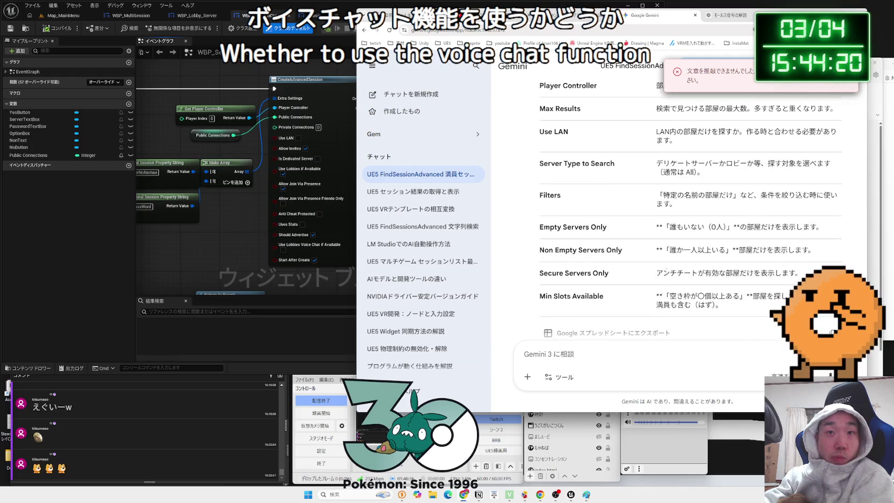
pyautogui.scroll(5, 667, 270)
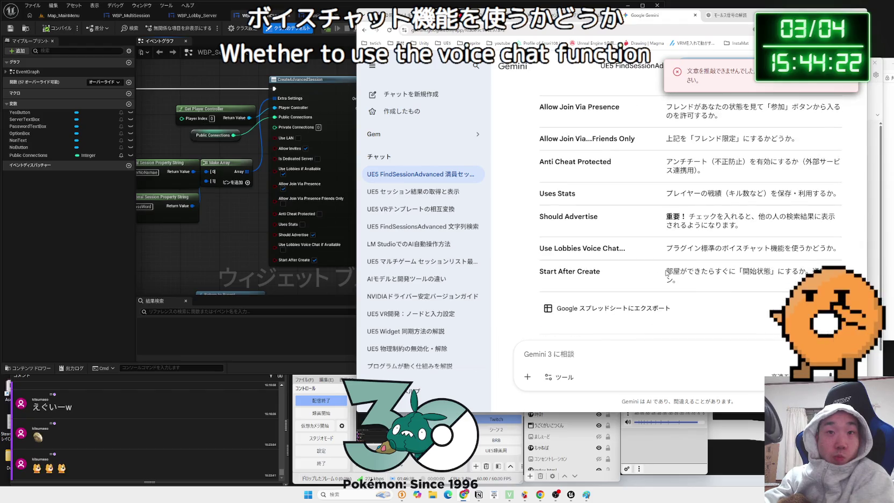
pyautogui.tripleClick(728, 225)
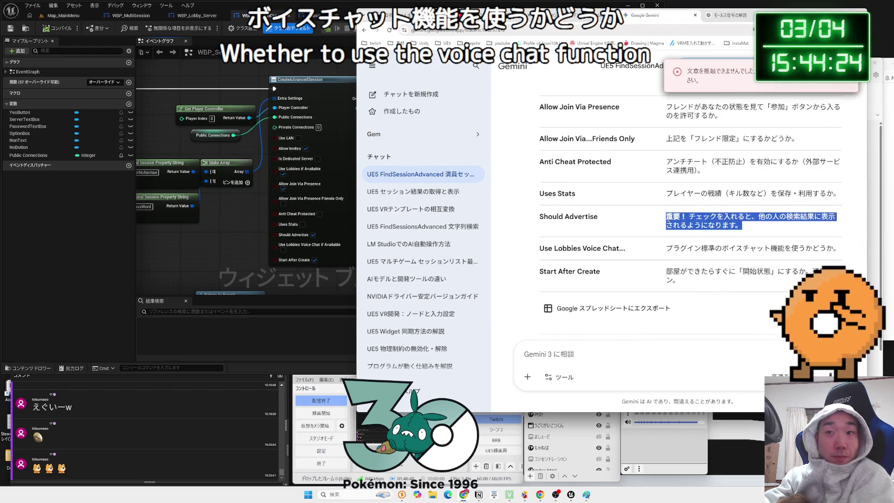
pyautogui.doubleClick(728, 225)
pyautogui.tripleClick(729, 225)
pyautogui.tripleClick(728, 225)
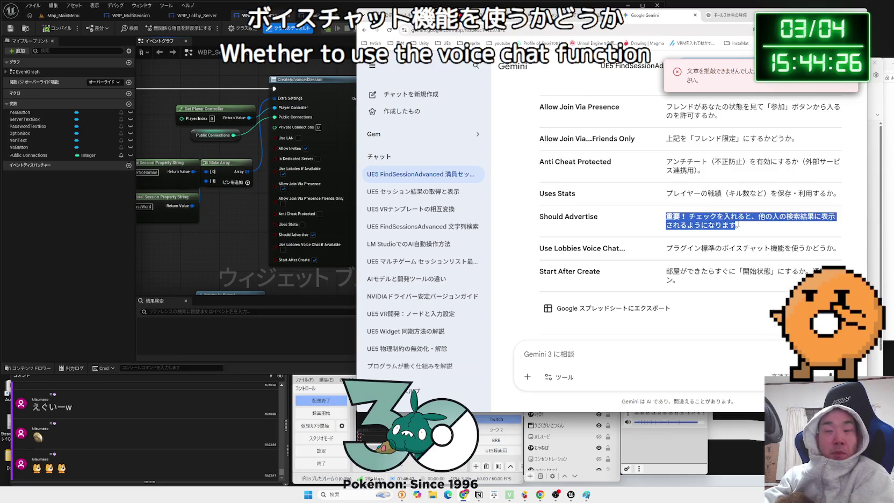
pyautogui.click(728, 224)
pyautogui.scroll(-10, 703, 273)
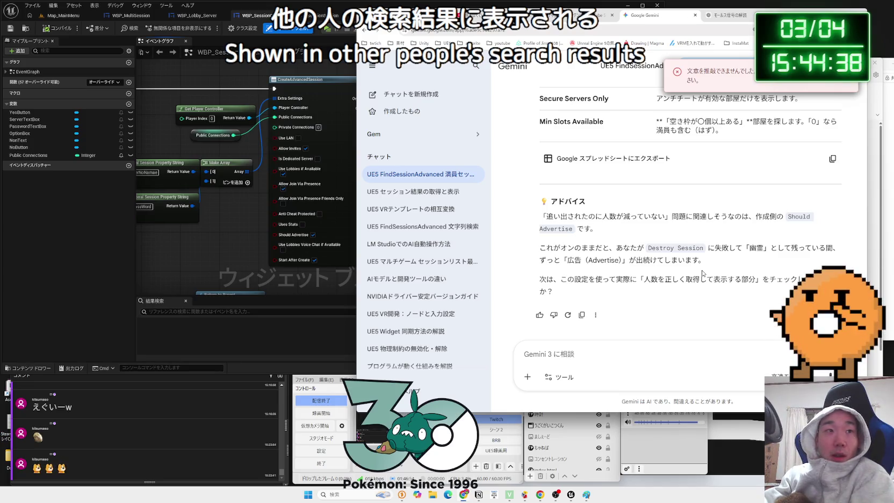
# - Pan to the Return to Parent node and nudge it slightly left
pyautogui.click(223, 230)
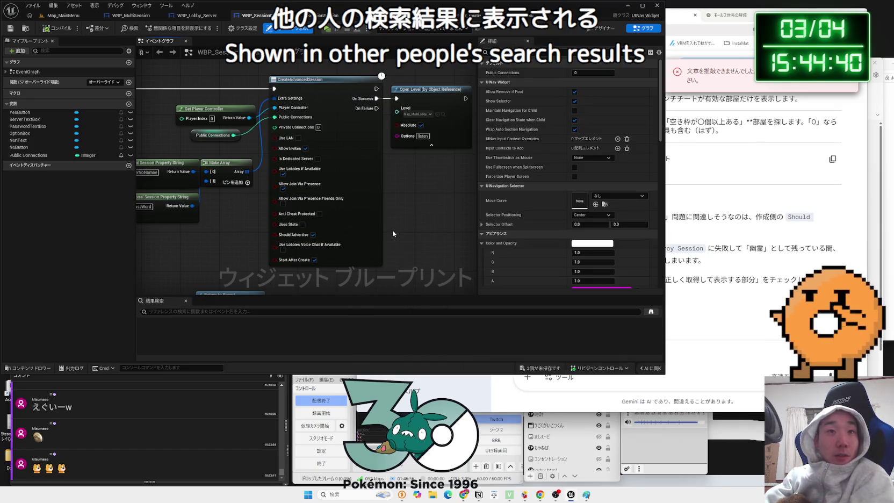
pyautogui.scroll(-4, 393, 234)
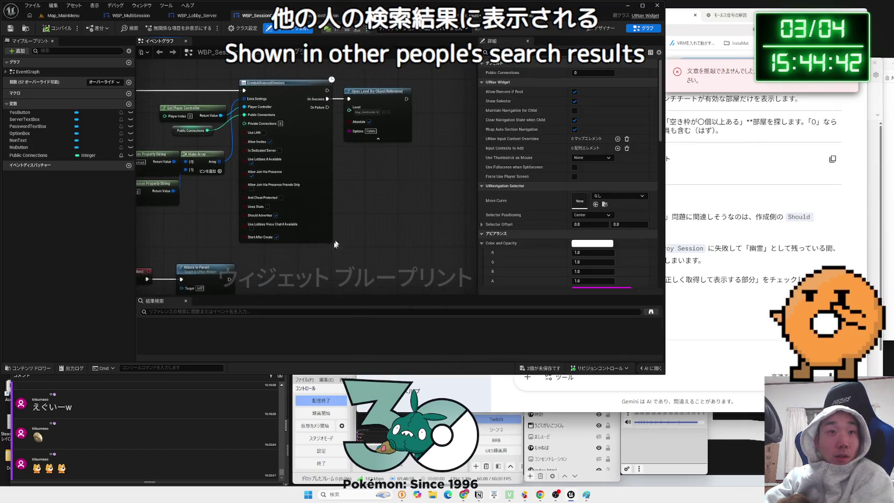
pyautogui.moveTo(334, 245); pyautogui.dragTo(415, 180)
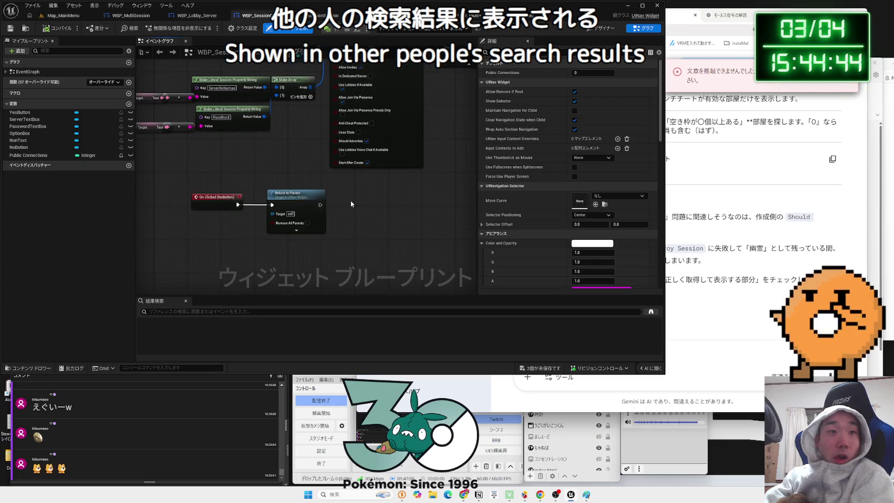
pyautogui.scroll(2, 317, 209)
pyautogui.click(279, 199)
pyautogui.moveTo(279, 199); pyautogui.dragTo(268, 198)
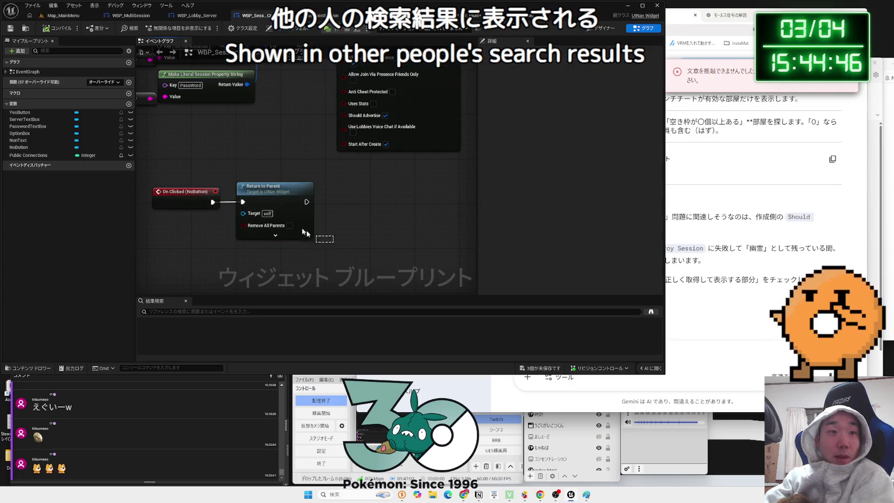
pyautogui.moveTo(178, 172); pyautogui.dragTo(308, 250)
pyautogui.scroll(-5, 279, 263)
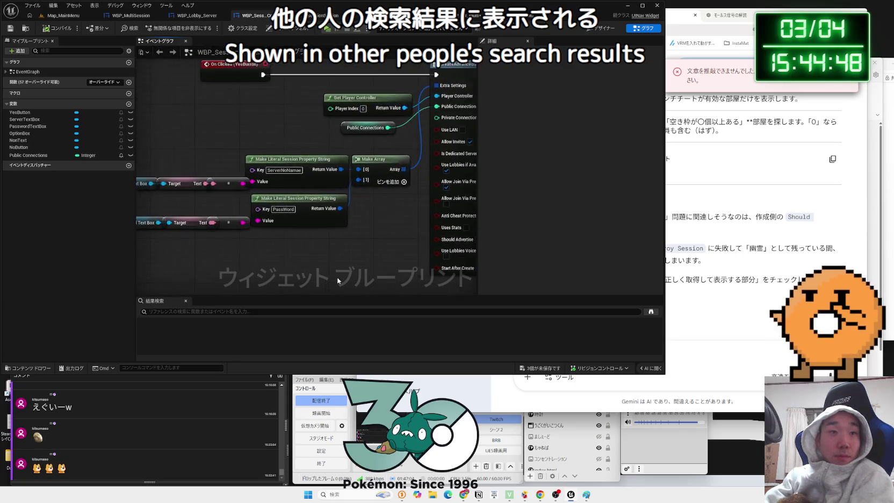
# - Pan back to the upper node cluster and bring the whiteboard sketch forward, shifted left
pyautogui.moveTo(415, 257)
pyautogui.mouseDown()
pyautogui.moveTo(376, 266)
pyautogui.moveTo(412, 233)
pyautogui.mouseUp()
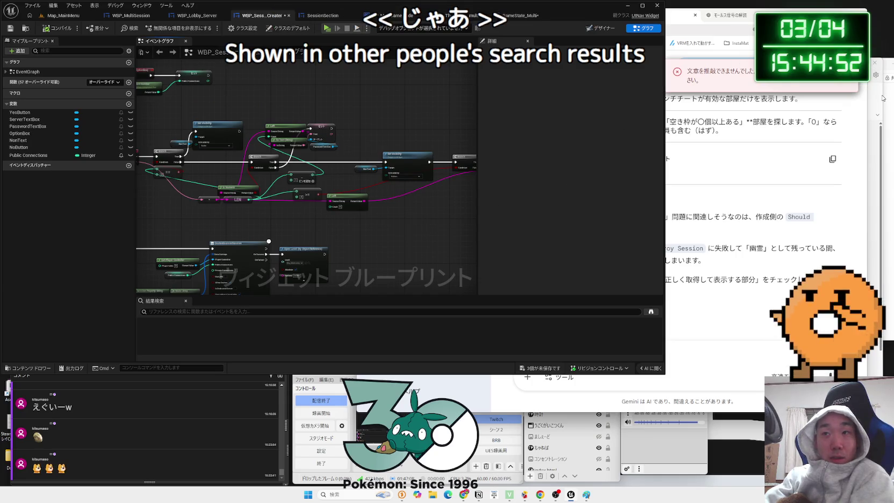
pyautogui.click(882, 98)
pyautogui.moveTo(665, 54); pyautogui.dragTo(531, 54)
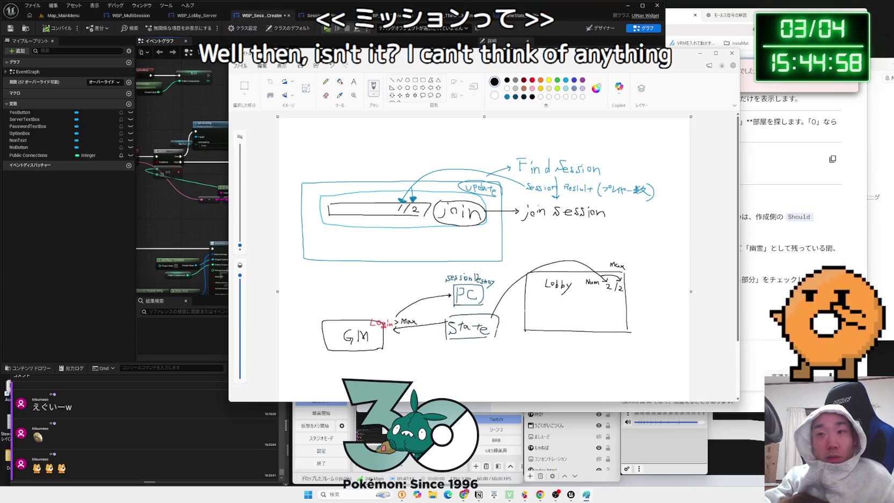
# - Start typing a Gemini question about whether Destroy Session leaves the joined session
pyautogui.click(753, 356)
pyautogui.write('Destory')
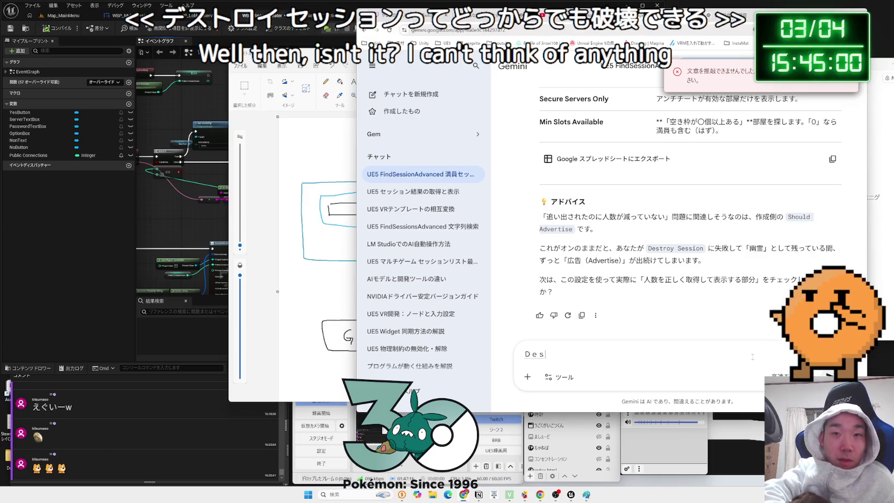
pyautogui.write('essttどkらdさn')
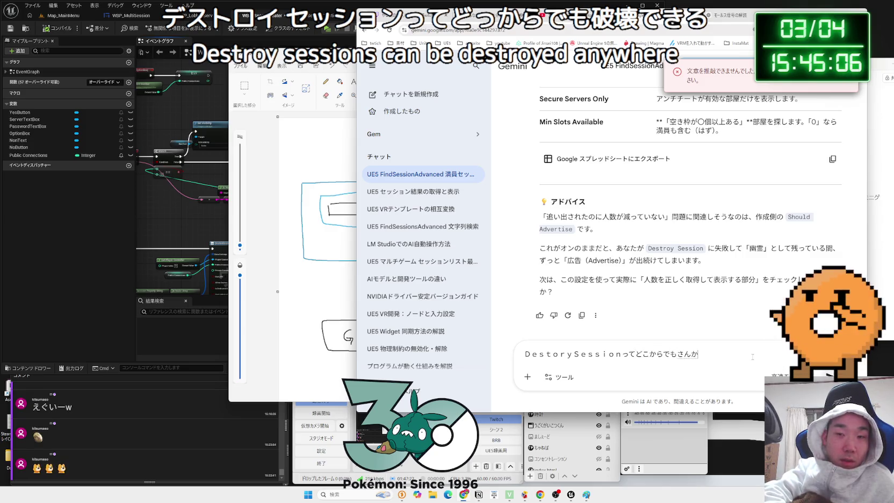
pyautogui.write('している')
pyautogui.press('space')
pyautogui.write('S')
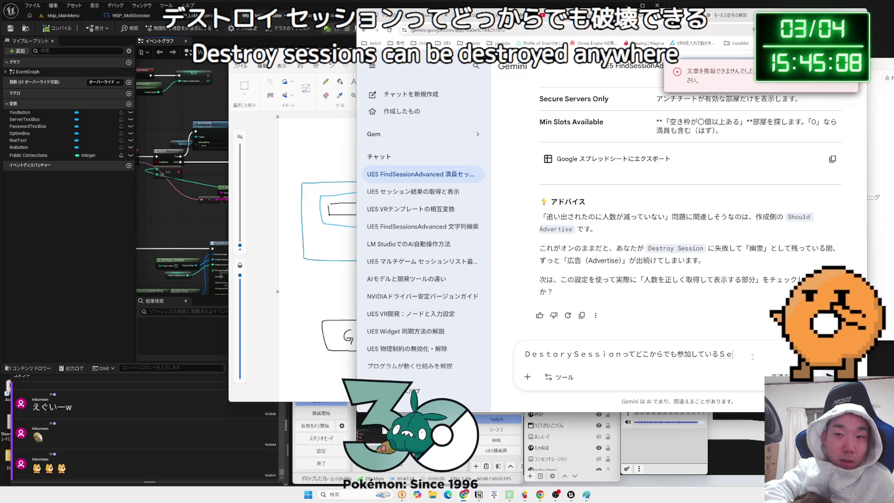
pyautogui.write('on')
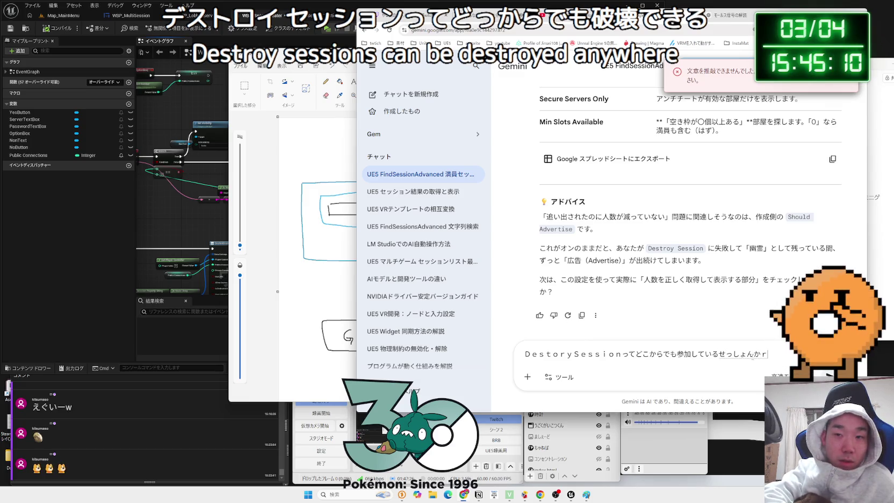
pyautogui.write('a')
pyautogui.press('space')
pyautogui.press('BackSpace')
pyautogui.write('ar')
pyautogui.press('BackSpace')
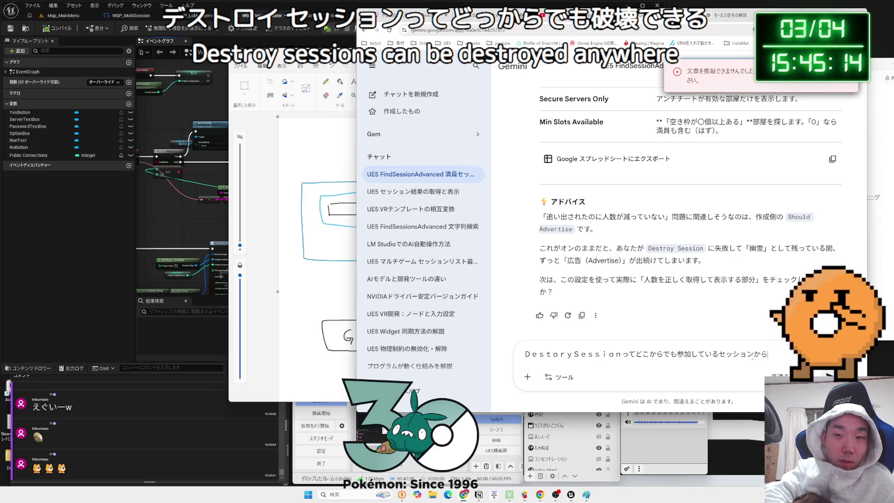
pyautogui.press('BackSpace')
pyautogui.press('BackSpace')
pyautogui.press('BackSpace')
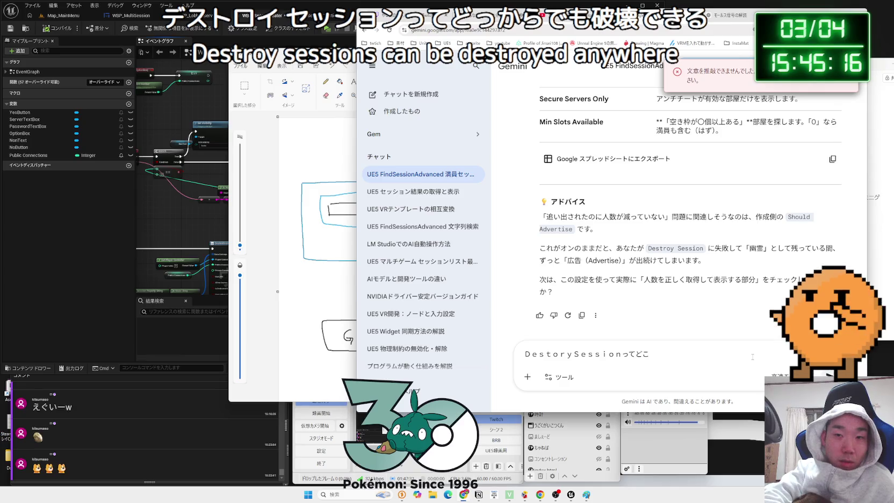
pyautogui.press('BackSpace')
# - Finish asking whether Destroy Session run from any BP during play exits the session, and send it
pyautogui.write('noBP')
pyautogui.press('BackSpace')
pyautogui.write('att')
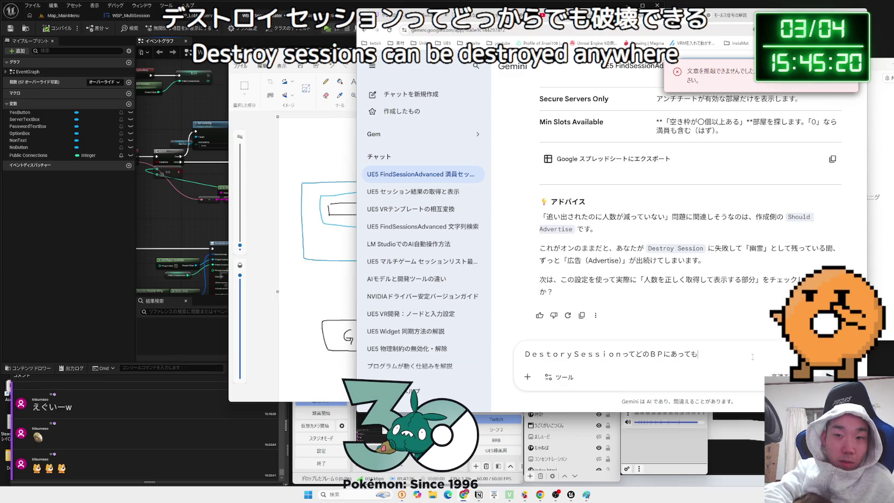
pyautogui.write('reiu')
pyautogui.press('space')
pyautogui.write('nino')
pyautogui.press('BackSpace')
pyautogui.write('d')
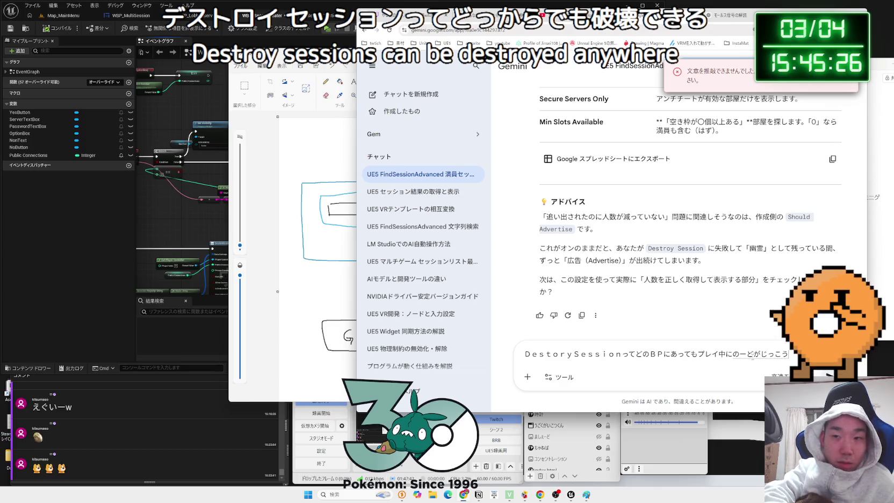
pyautogui.write('sareta')
pyautogui.press('space')
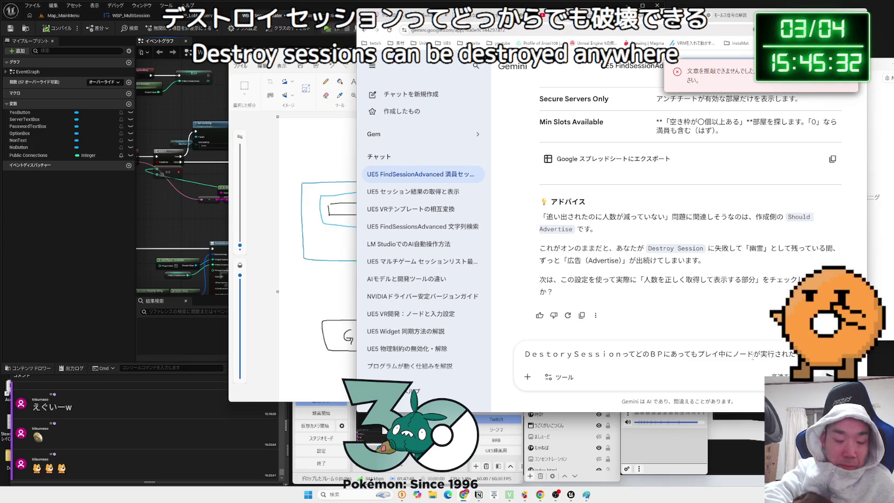
pyautogui.write('sion')
pyautogui.write('たい')
pyautogui.write('つd')
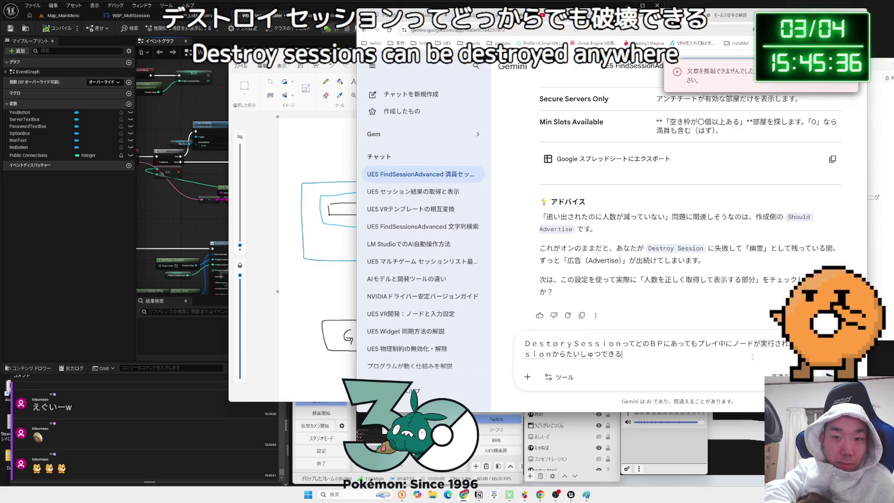
pyautogui.write('の？')
pyautogui.press('space')
pyautogui.press('Return')
pyautogui.press('Return')
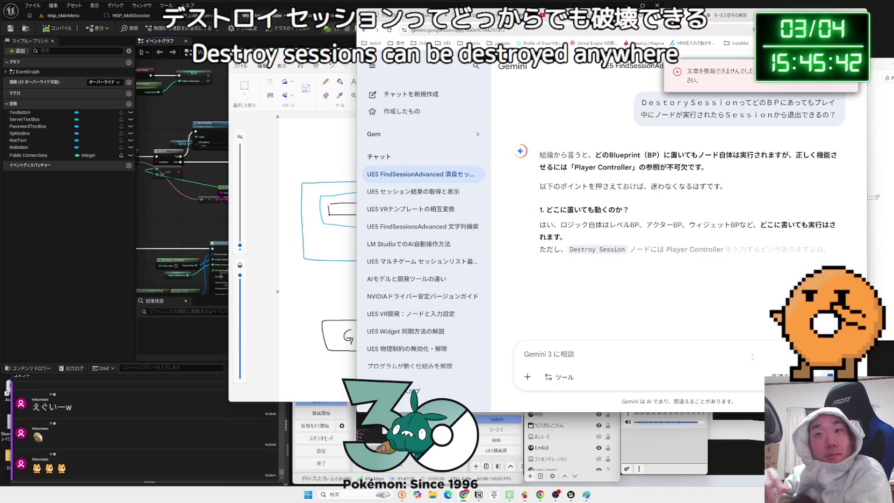
pyautogui.moveTo(721, 187); pyautogui.dragTo(583, 185)
pyautogui.click(584, 185)
pyautogui.scroll(-1, 583, 186)
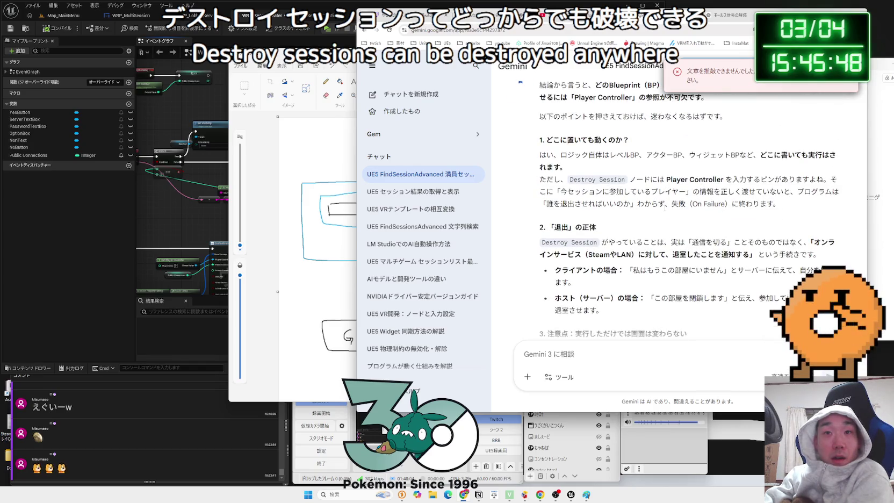
pyautogui.moveTo(697, 191)
pyautogui.mouseDown()
pyautogui.moveTo(797, 192)
pyautogui.moveTo(782, 207)
pyautogui.moveTo(647, 193)
pyautogui.mouseUp()
pyautogui.click(655, 200)
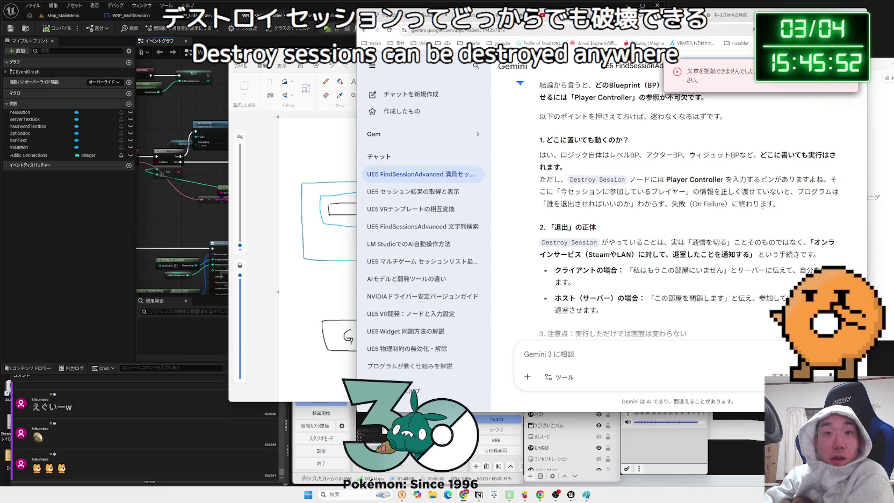
pyautogui.scroll(-1, 655, 202)
pyautogui.moveTo(607, 173)
pyautogui.mouseDown()
pyautogui.moveTo(801, 173)
pyautogui.moveTo(818, 182)
pyautogui.mouseUp()
pyautogui.click(818, 183)
pyautogui.tripleClick(818, 183)
pyautogui.click(818, 182)
pyautogui.tripleClick(818, 183)
pyautogui.moveTo(701, 184)
pyautogui.mouseDown()
pyautogui.moveTo(736, 184)
pyautogui.moveTo(645, 185)
pyautogui.moveTo(751, 184)
pyautogui.moveTo(622, 184)
pyautogui.moveTo(736, 184)
pyautogui.mouseUp()
pyautogui.click(750, 185)
pyautogui.click(622, 184)
pyautogui.click(737, 184)
pyautogui.moveTo(633, 200); pyautogui.dragTo(717, 200)
pyautogui.moveTo(724, 200)
pyautogui.mouseDown()
pyautogui.moveTo(652, 200)
pyautogui.moveTo(724, 200)
pyautogui.mouseUp()
pyautogui.click(651, 200)
pyautogui.click(724, 200)
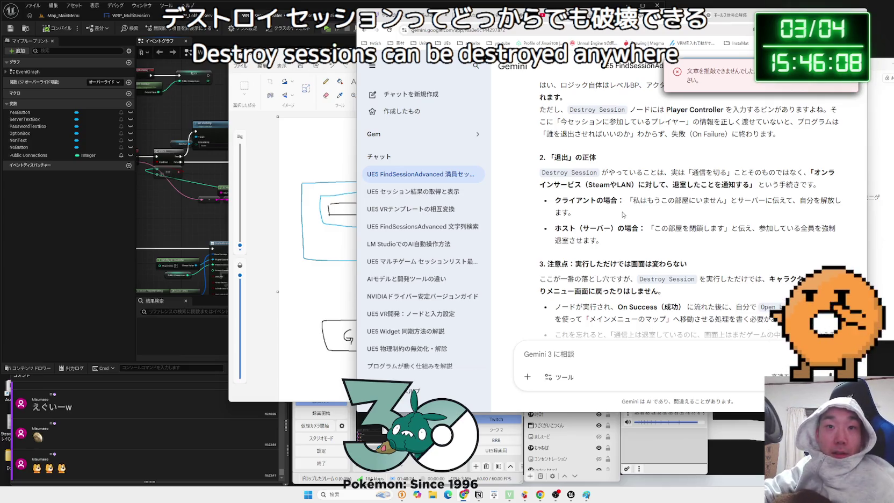
pyautogui.scroll(-1, 629, 217)
pyautogui.moveTo(588, 194); pyautogui.dragTo(690, 195)
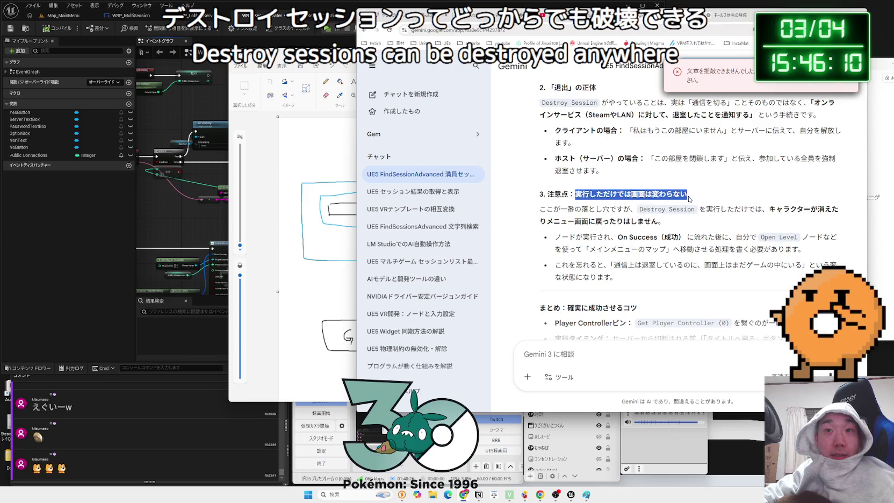
pyautogui.doubleClick(675, 194)
pyautogui.tripleClick(675, 194)
pyautogui.click(688, 196)
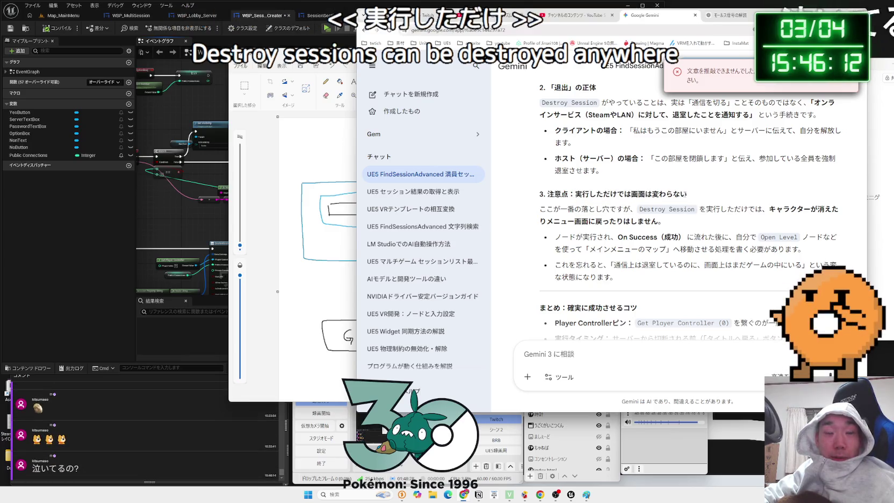
pyautogui.moveTo(687, 197); pyautogui.dragTo(575, 195)
pyautogui.click(575, 195)
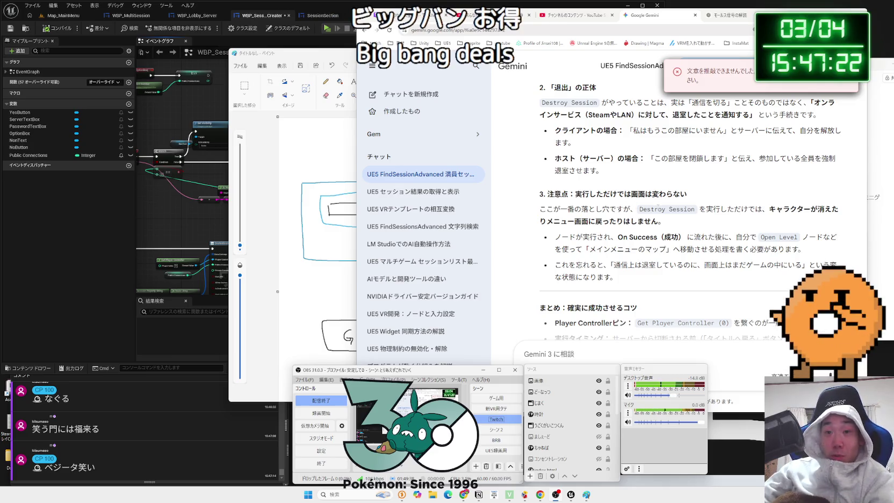
pyautogui.moveTo(640, 209); pyautogui.dragTo(699, 209)
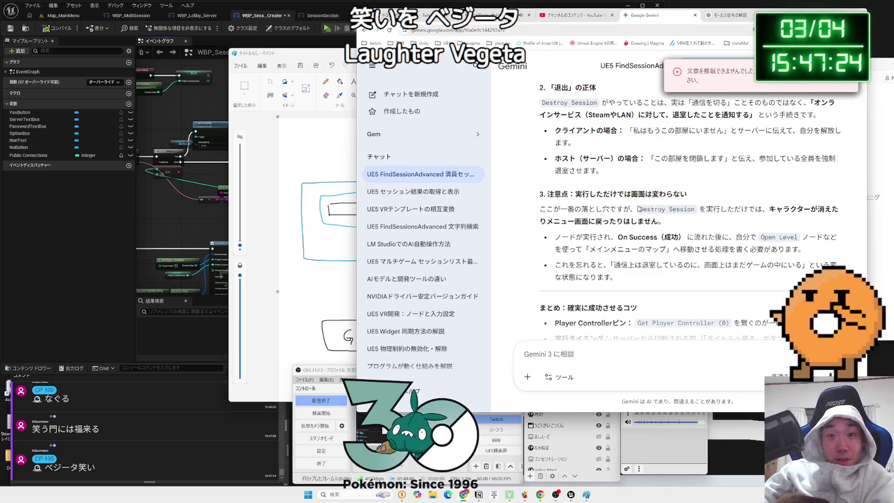
# - Dismiss the translation popup and scroll to the end of Gemini's Destroy Session answer
pyautogui.click(696, 219)
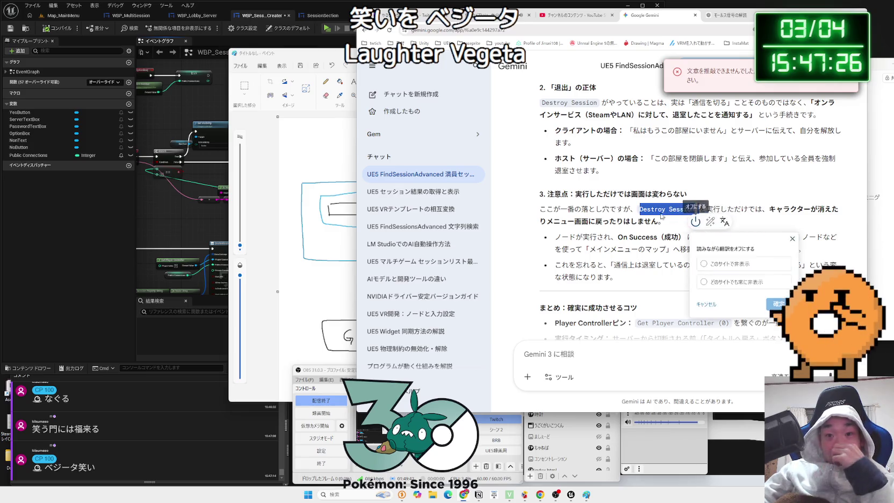
pyautogui.click(658, 219)
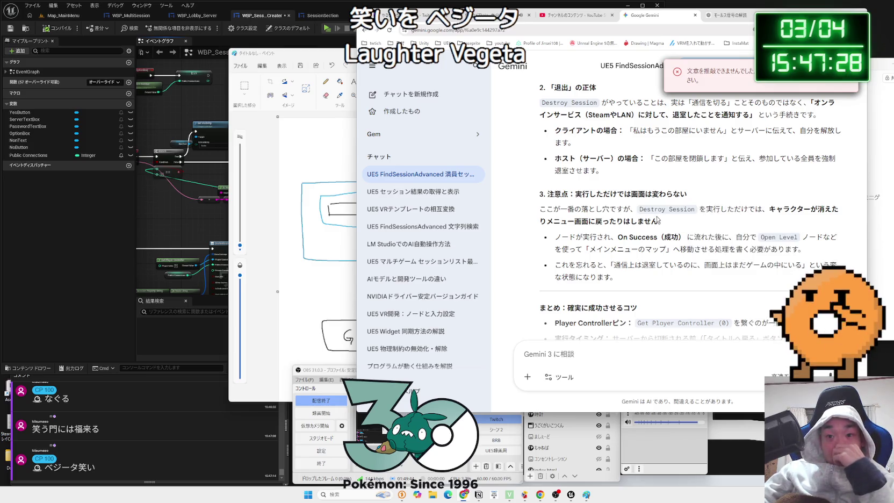
pyautogui.scroll(-3, 658, 219)
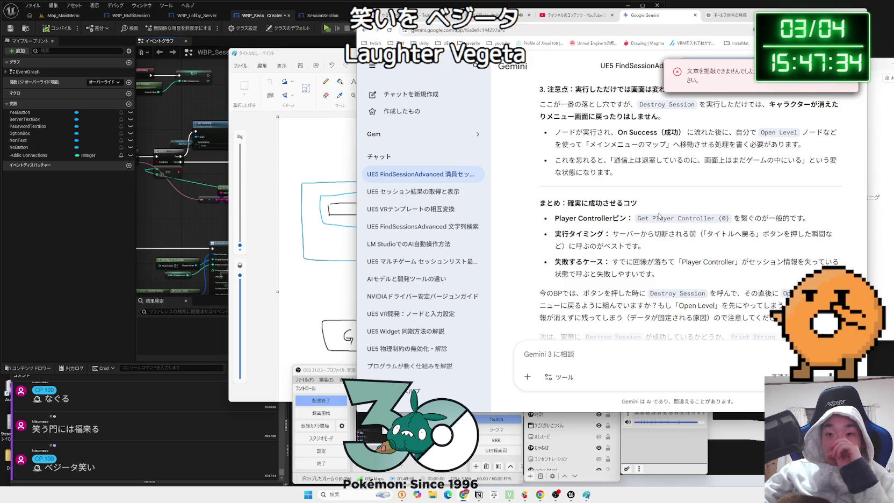
pyautogui.scroll(-2, 660, 215)
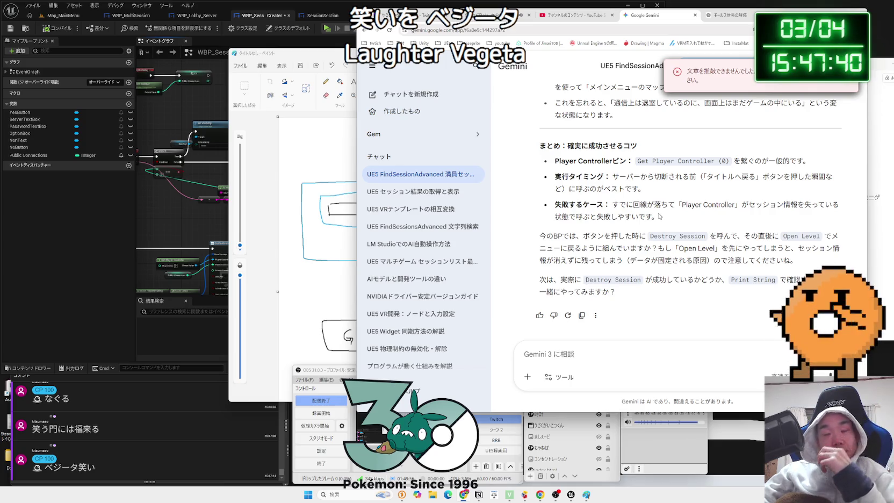
# - Bring the Paint lobby diagram forward, move it right, then return to Unreal
pyautogui.click(331, 57)
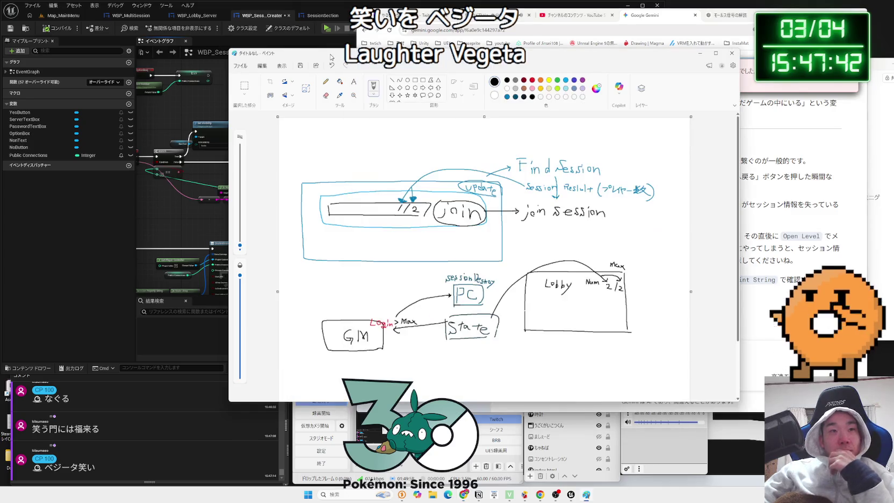
pyautogui.moveTo(332, 57); pyautogui.dragTo(413, 60)
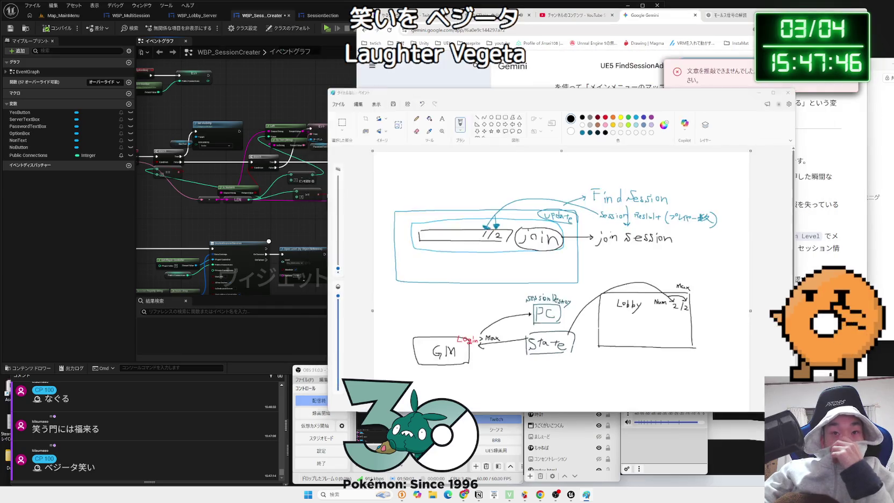
pyautogui.click(319, 17)
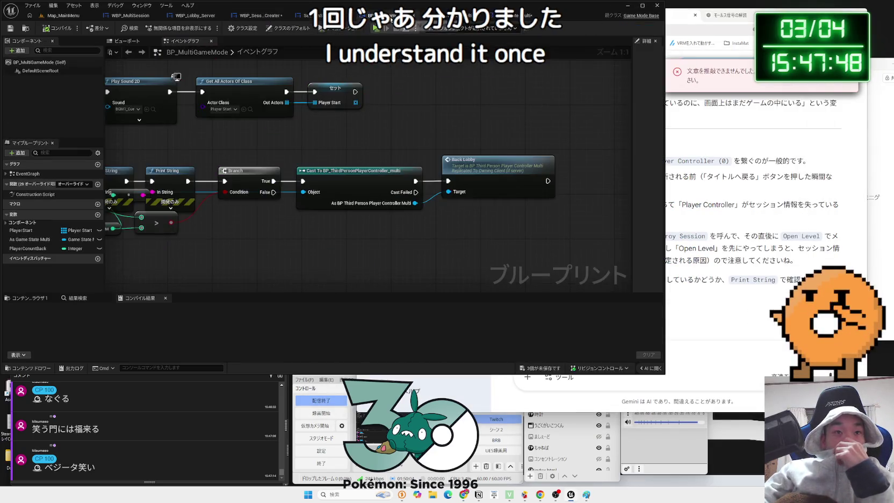
# - Open the WBP_Lobby_Server widget in the Designer view
pyautogui.click(529, 15)
pyautogui.click(196, 16)
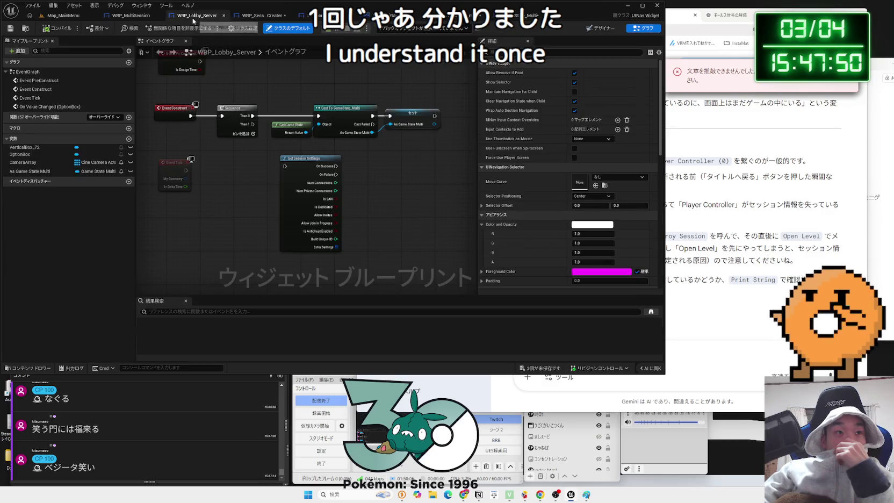
pyautogui.click(595, 30)
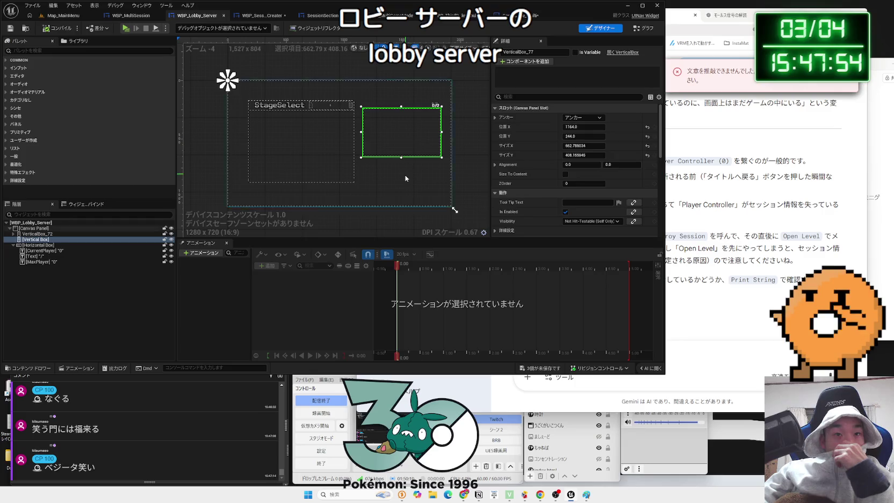
pyautogui.scroll(1, 379, 184)
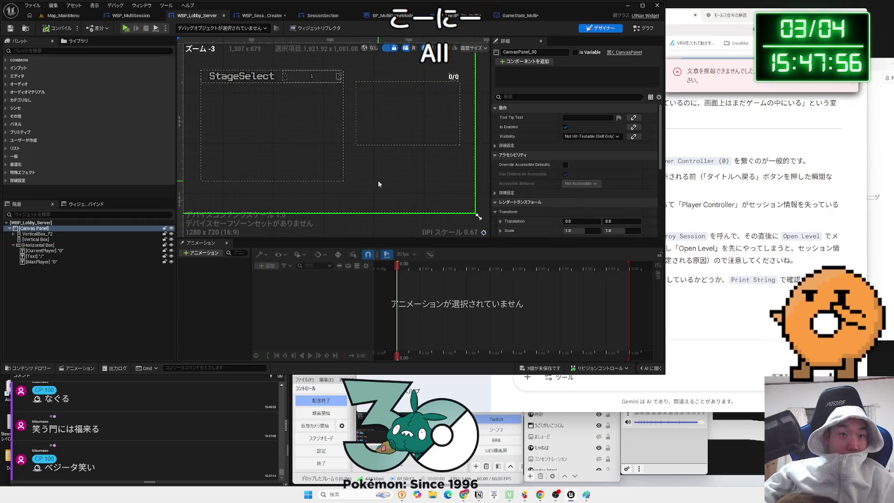
# - Find 'uina' in the Palette and add a UINav Component directly under Canvas Panel
pyautogui.click(39, 51)
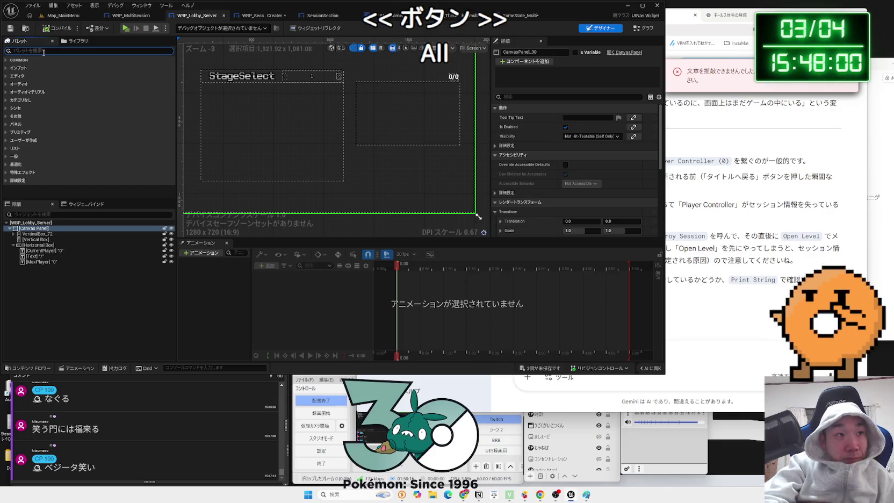
pyautogui.write('uina')
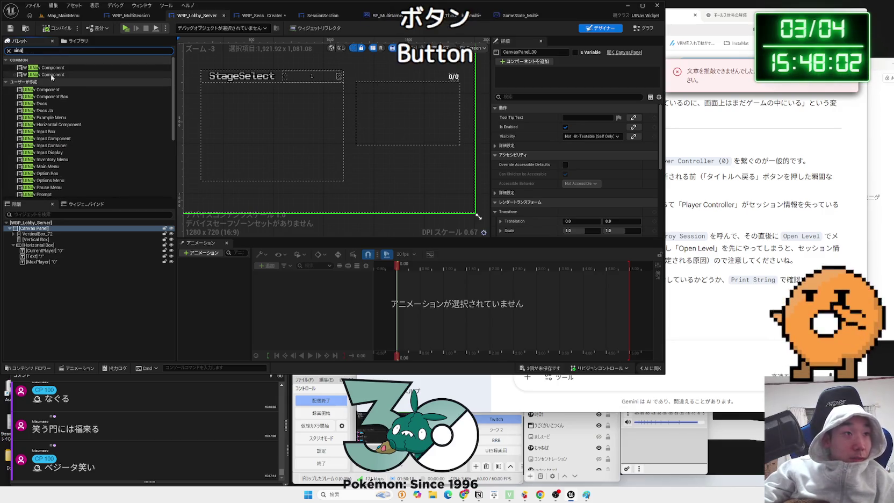
pyautogui.click(36, 76)
pyautogui.moveTo(37, 76); pyautogui.dragTo(42, 264)
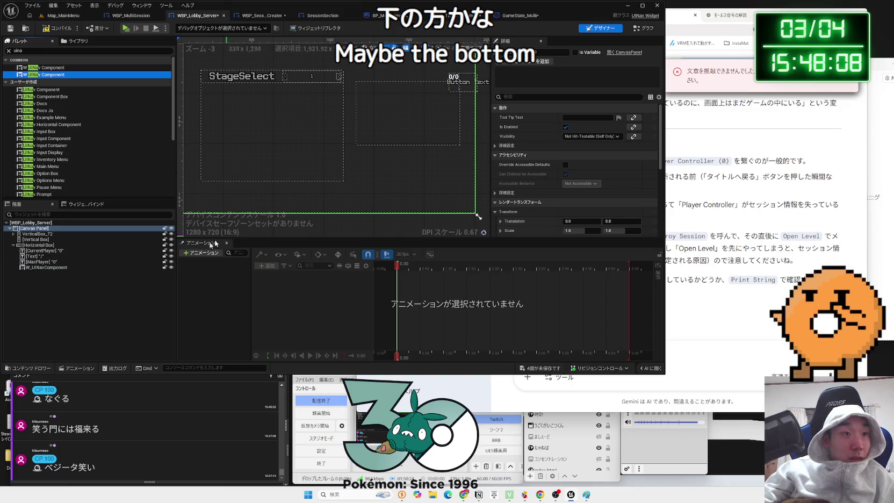
pyautogui.click(13, 245)
pyautogui.click(13, 245)
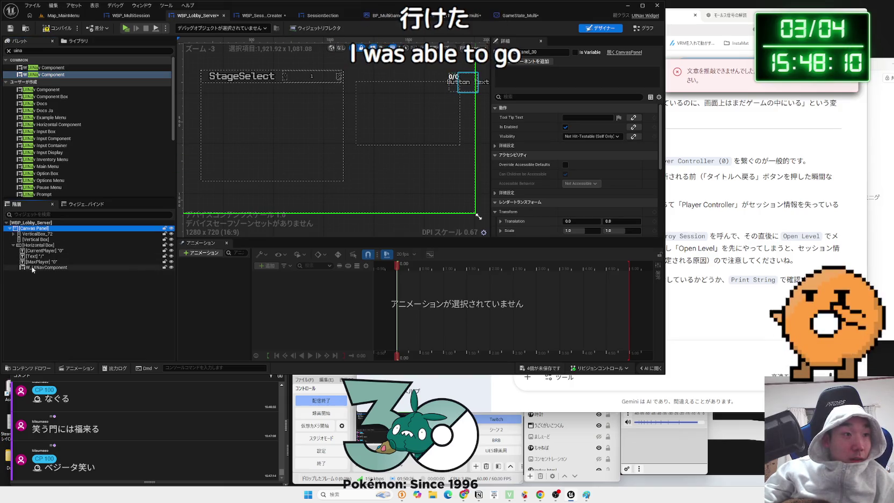
pyautogui.click(46, 268)
pyautogui.moveTo(26, 246)
pyautogui.mouseDown()
pyautogui.moveTo(19, 259)
pyautogui.moveTo(13, 252)
pyautogui.moveTo(7, 272)
pyautogui.moveTo(20, 279)
pyautogui.moveTo(28, 247)
pyautogui.mouseUp()
# - Enlarge W_UINavComponent to about 465 × 88 with Size To Content off, and move it lower-left
pyautogui.click(32, 251)
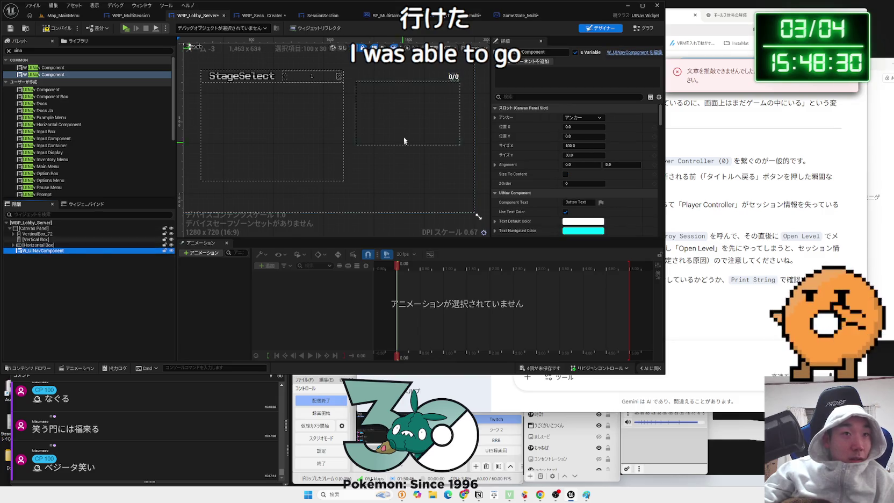
pyautogui.moveTo(234, 76)
pyautogui.mouseDown()
pyautogui.moveTo(317, 115)
pyautogui.moveTo(293, 92)
pyautogui.moveTo(408, 162)
pyautogui.mouseUp()
pyautogui.click(565, 174)
pyautogui.scroll(1, 414, 186)
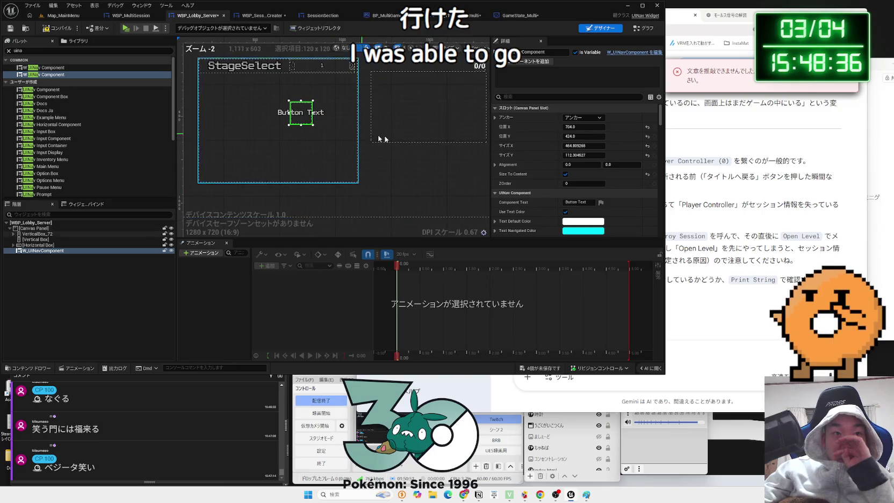
pyautogui.click(565, 174)
pyautogui.moveTo(344, 113)
pyautogui.mouseDown()
pyautogui.moveTo(438, 198)
pyautogui.moveTo(379, 178)
pyautogui.moveTo(390, 196)
pyautogui.moveTo(392, 161)
pyautogui.moveTo(393, 172)
pyautogui.moveTo(282, 171)
pyautogui.moveTo(348, 172)
pyautogui.moveTo(285, 174)
pyautogui.moveTo(303, 179)
pyautogui.mouseUp()
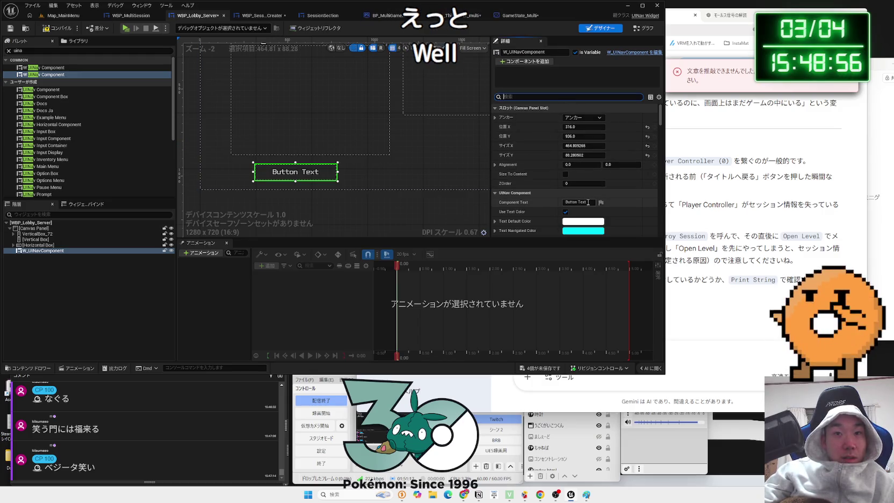
# - Clear the button's default label and ask Gemini the English term for ロビー解散 (lobby dissolve)
pyautogui.click(565, 203)
pyautogui.press('BackSpace')
pyautogui.write('Delete')
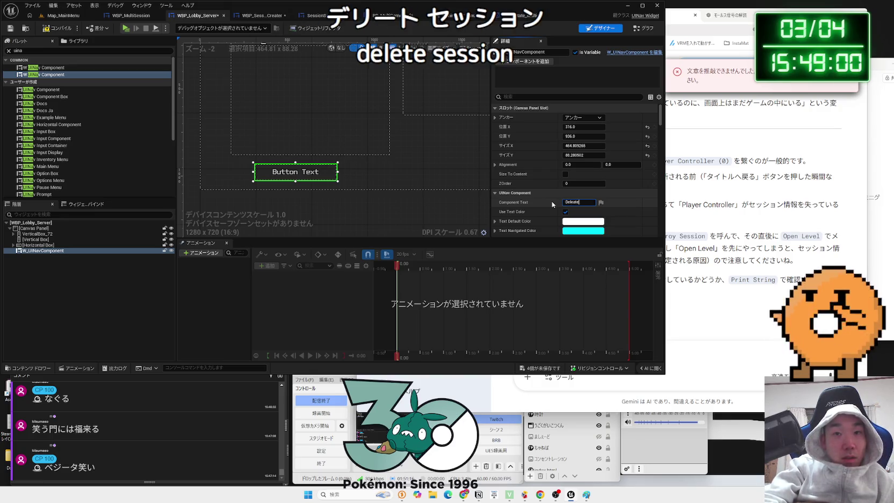
pyautogui.click(701, 355)
pyautogui.press('BackSpace')
pyautogui.press('Zenkaku_Hankaku')
pyautogui.write('session')
pyautogui.press('Zenkaku_Hankaku')
pyautogui.write('をしゅう')
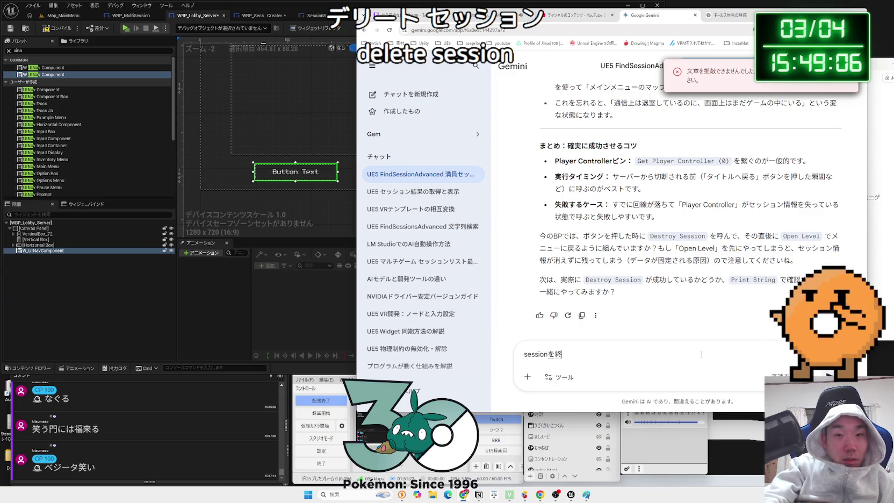
pyautogui.press('BackSpace')
pyautogui.press('BackSpace')
pyautogui.press('BackSpace')
pyautogui.write('o')
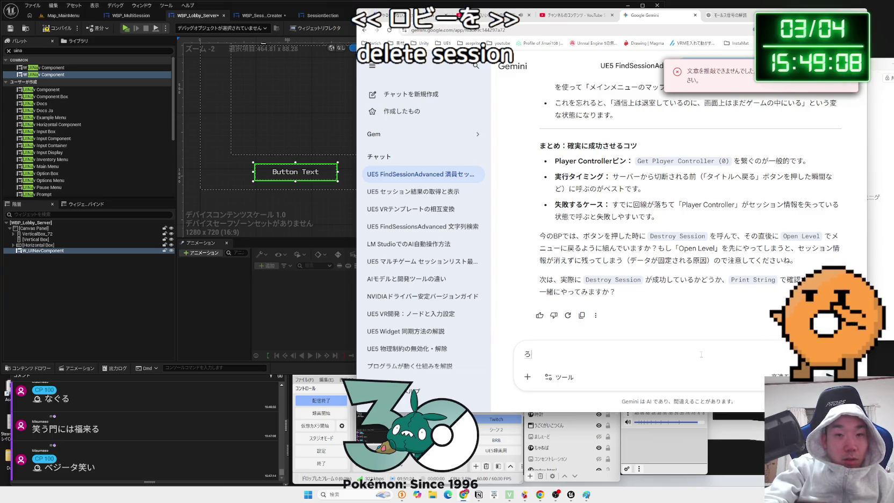
pyautogui.write('ais')
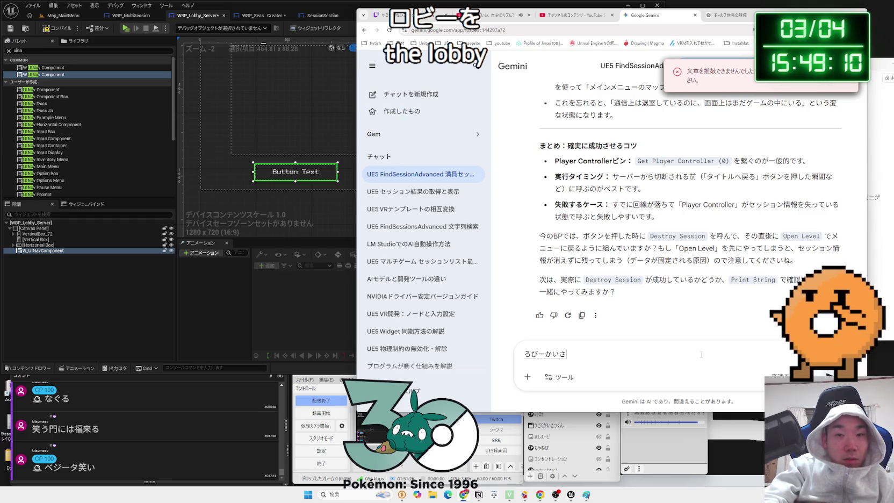
pyautogui.write('n')
pyautogui.press('space')
pyautogui.write('eigo')
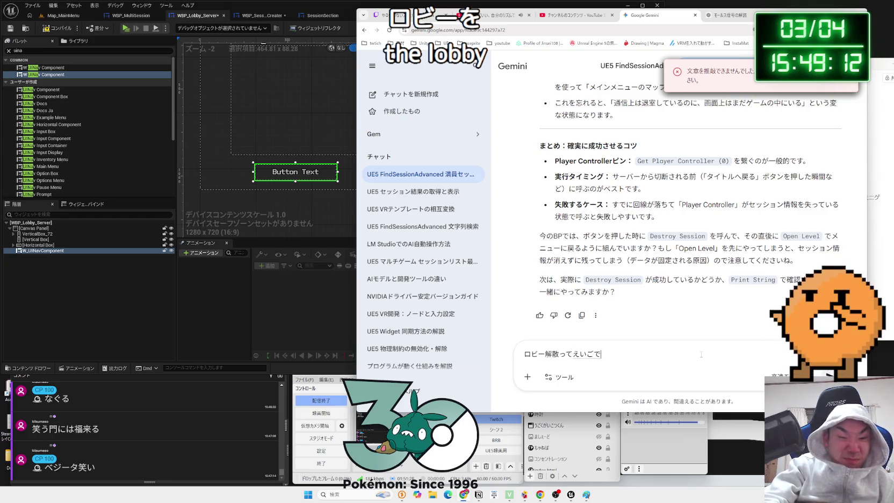
pyautogui.write('uno?')
pyautogui.press('space')
pyautogui.press('Return')
pyautogui.press('Return')
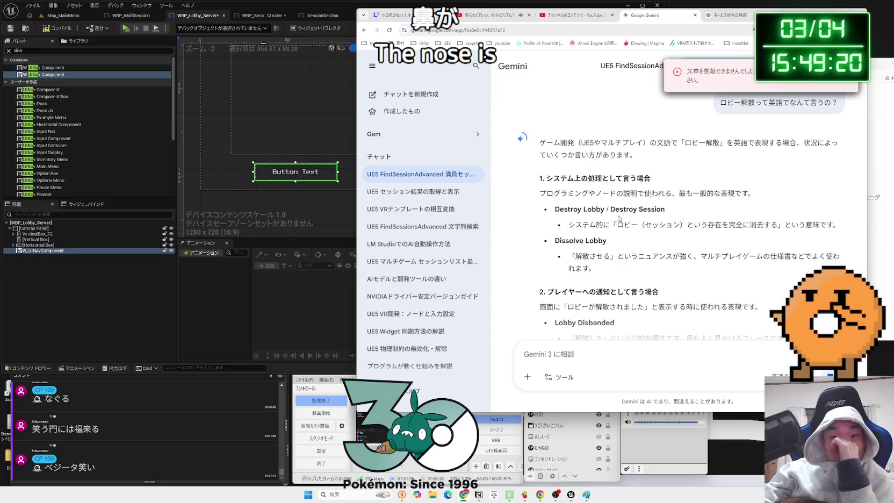
# - Ask Gemini for a common game phrase meaning 'close' the lobby
pyautogui.moveTo(602, 211); pyautogui.dragTo(554, 209)
pyautogui.click(555, 247)
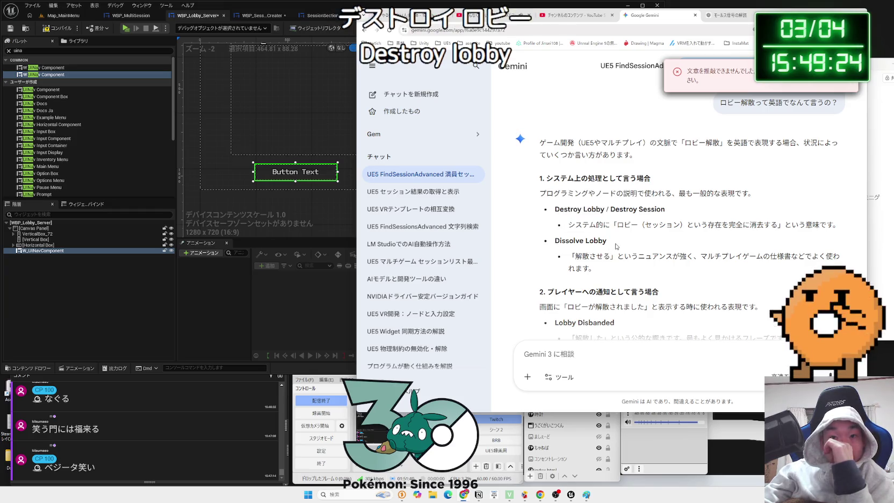
pyautogui.scroll(-2, 617, 246)
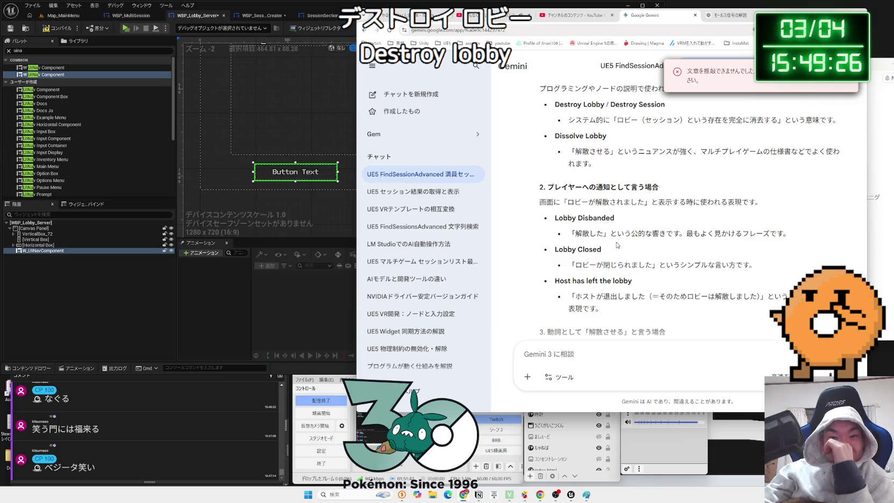
pyautogui.scroll(-1, 617, 245)
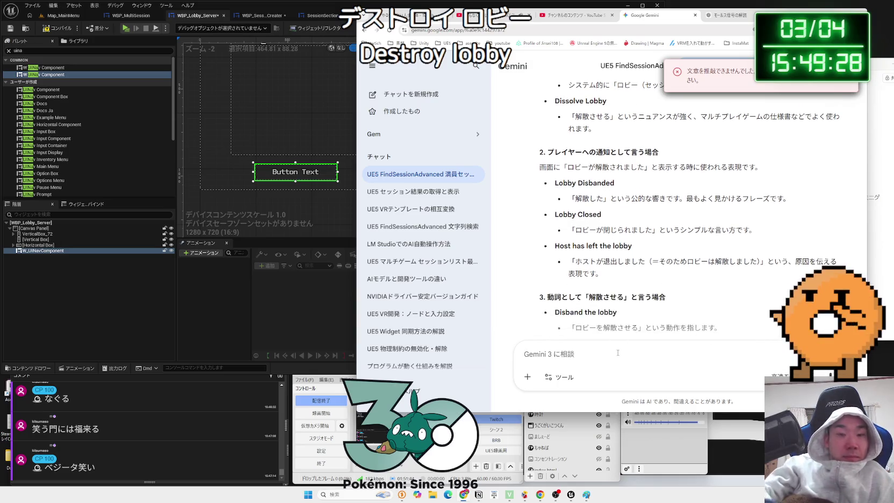
pyautogui.write('ロビーをとじるて')
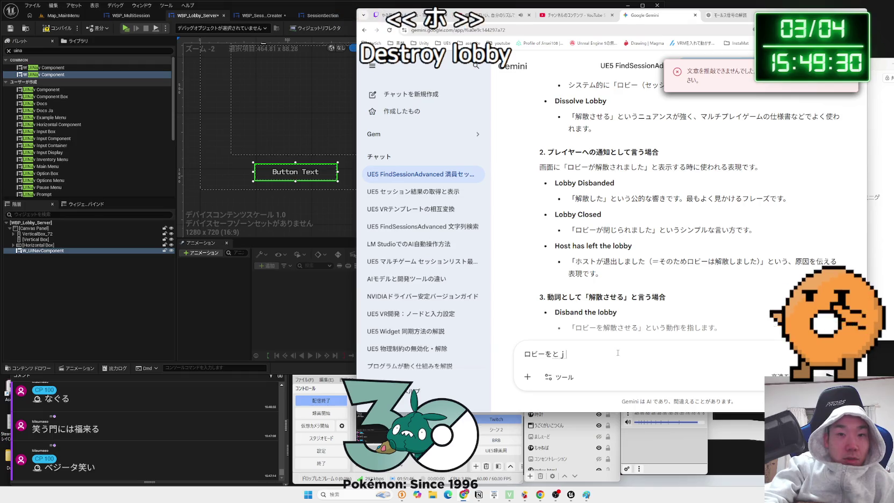
pyautogui.write('き')
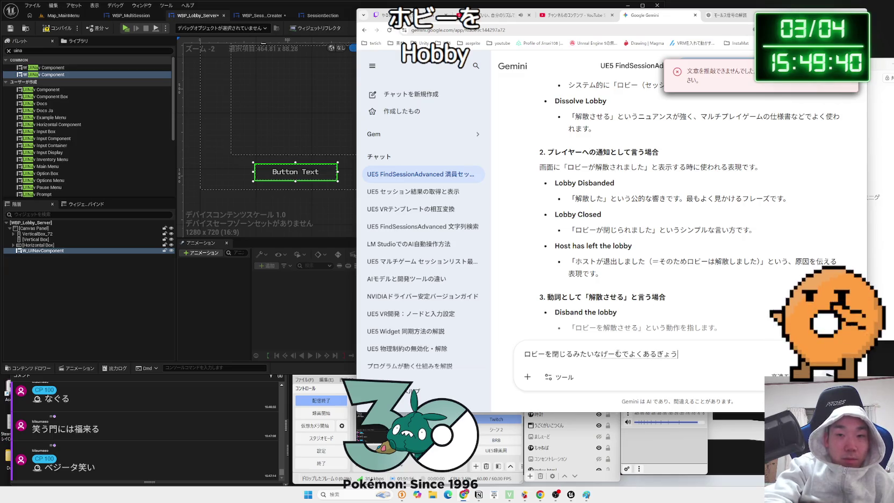
pyautogui.write('げん')
pyautogui.press('space')
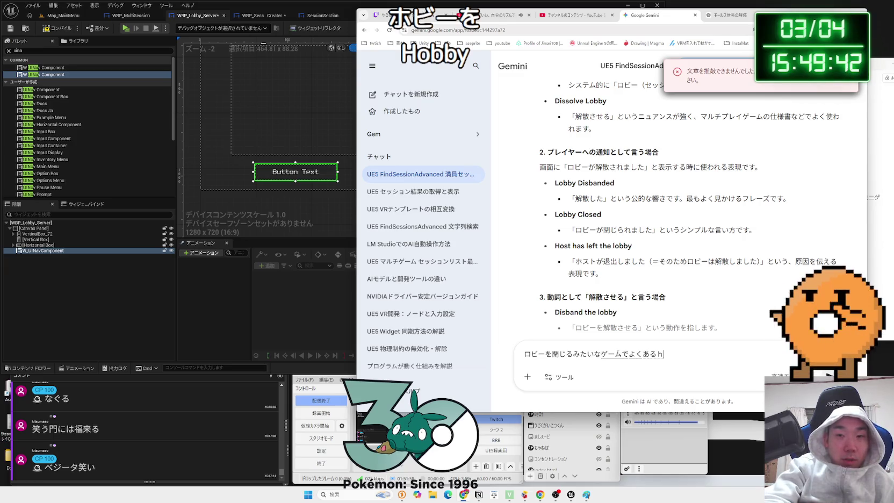
pyautogui.write('n')
pyautogui.press('space')
pyautogui.press('Return')
pyautogui.press('Return')
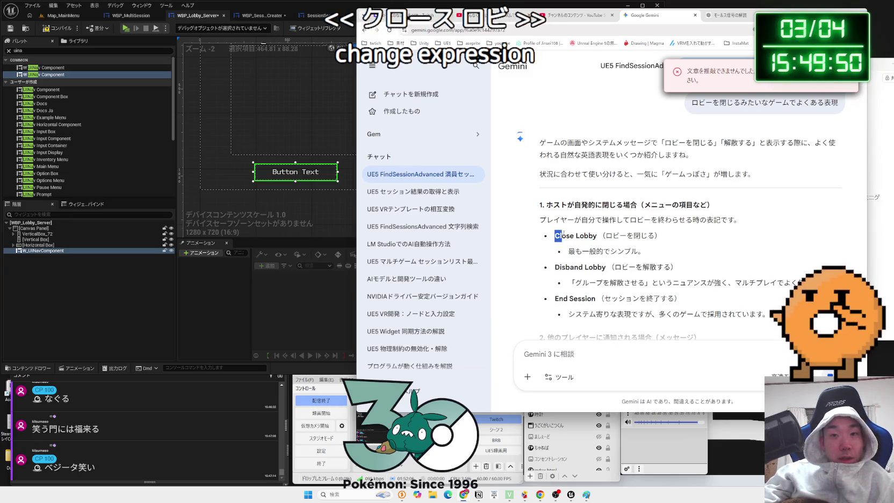
# - Copy the phrase 'Close Lobby' from Gemini's answer and return to Unreal
pyautogui.moveTo(556, 267); pyautogui.dragTo(595, 268)
pyautogui.click(602, 259)
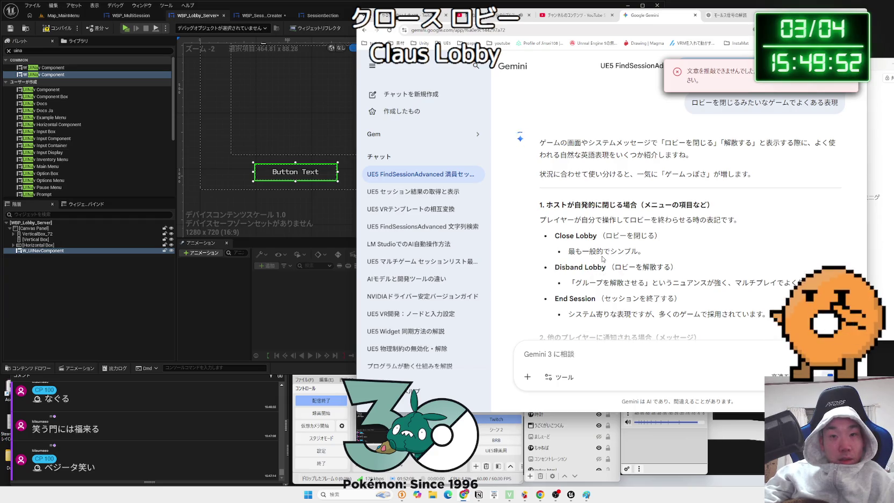
pyautogui.rightClick(557, 236)
pyautogui.click(581, 245)
pyautogui.click(288, 183)
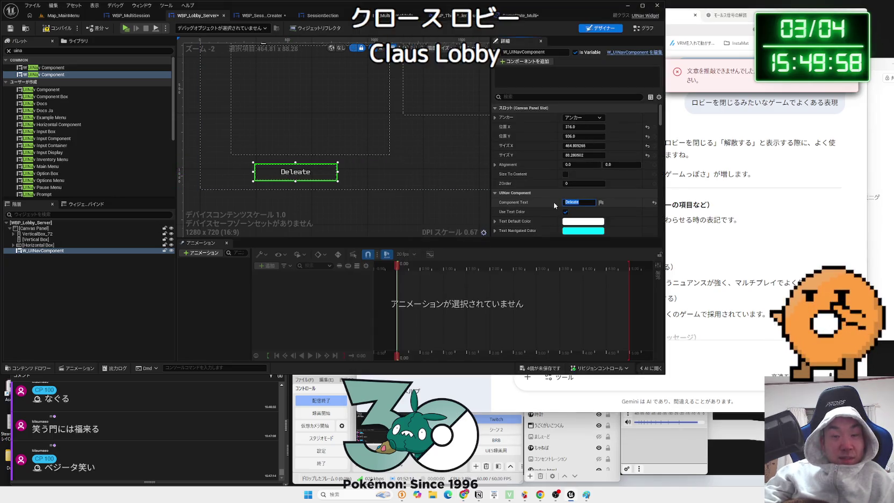
# - Set the button text to 'Close Lobby' and shift the button slightly left to X 336
pyautogui.write('Close Lobby')
pyautogui.press('Return')
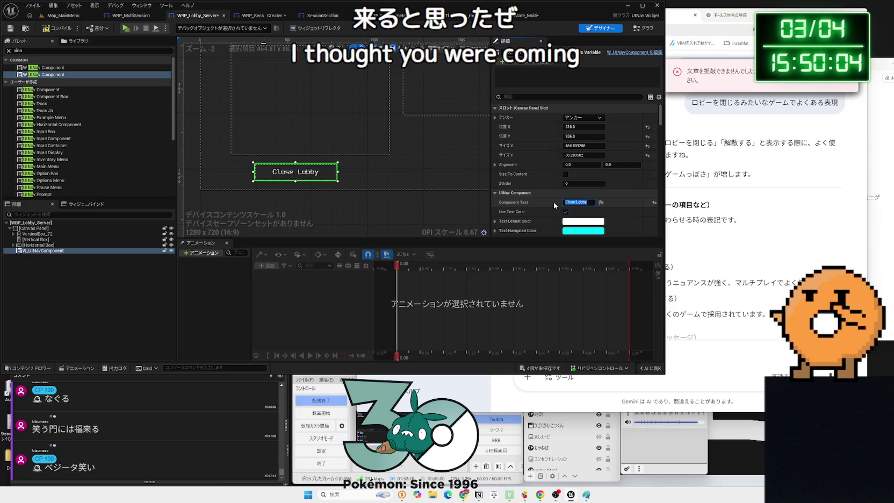
pyautogui.moveTo(297, 172); pyautogui.dragTo(283, 174)
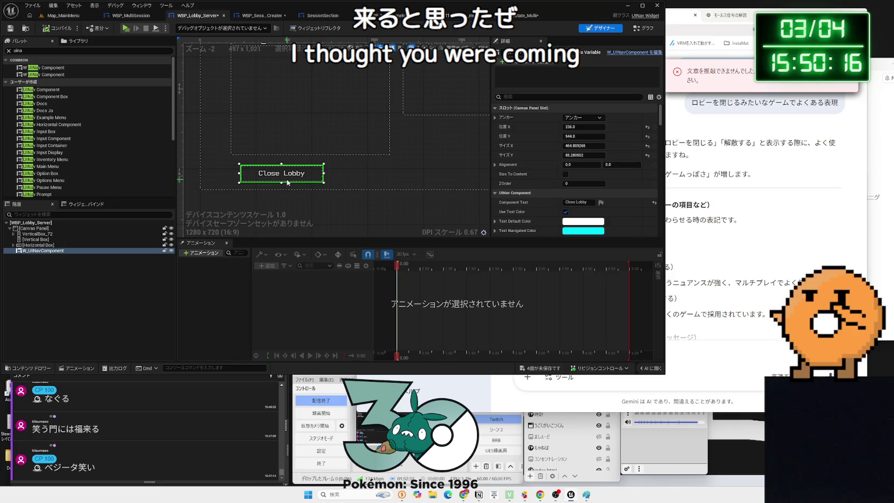
# - Save all assets and switch to WBP_Lobby_Server's event graph
pyautogui.click(373, 191)
pyautogui.hotkey('ctrl', 'shift', 's')
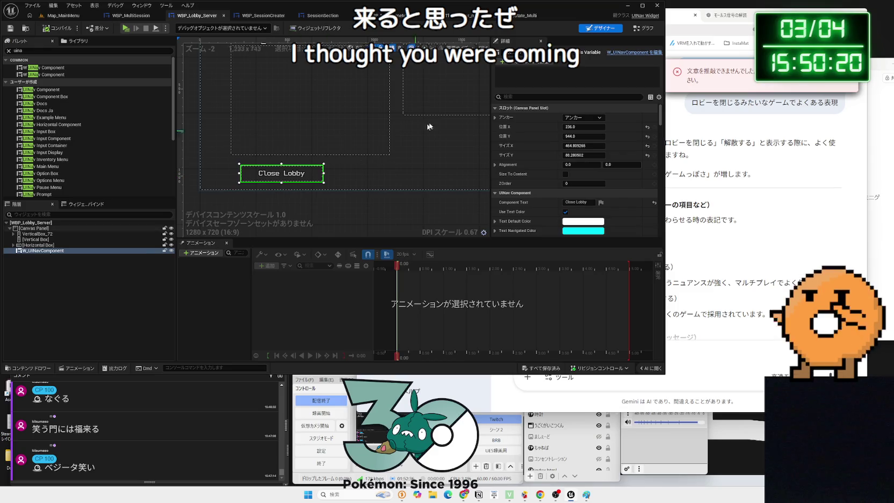
pyautogui.click(645, 30)
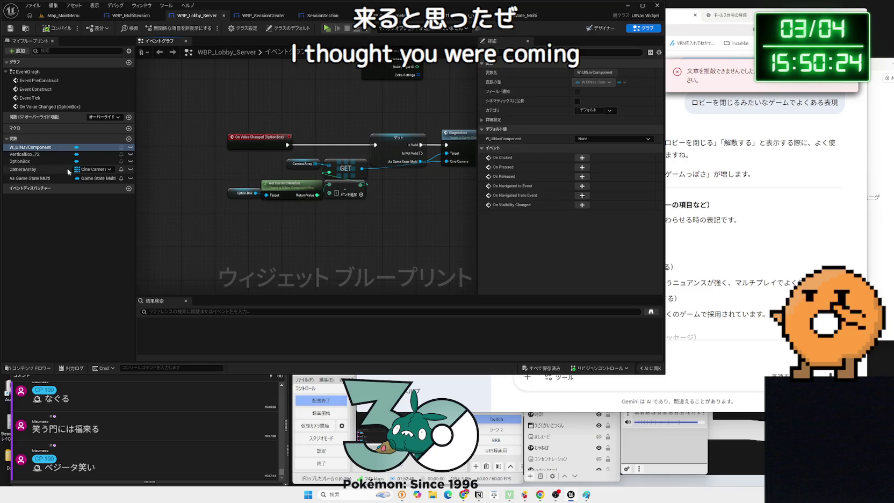
# - Rename the lobby button to CloseLobby and add its On Clicked event to the graph
pyautogui.click(603, 28)
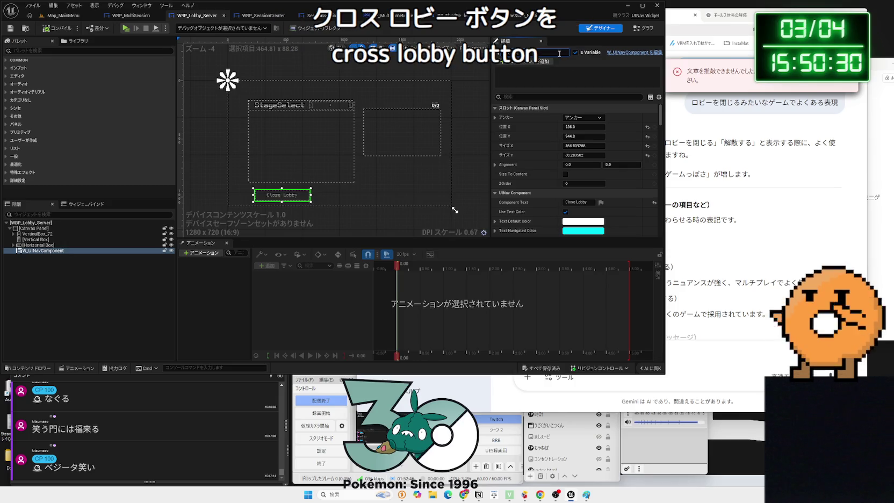
pyautogui.click(638, 29)
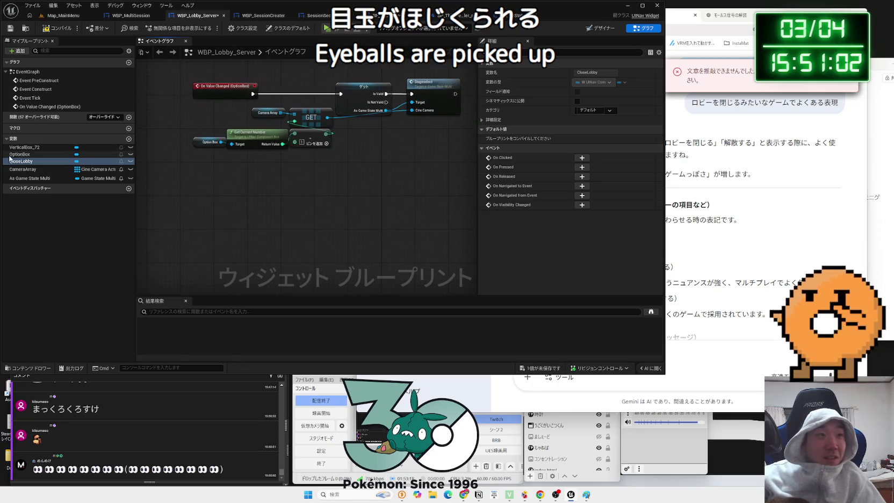
pyautogui.click(582, 157)
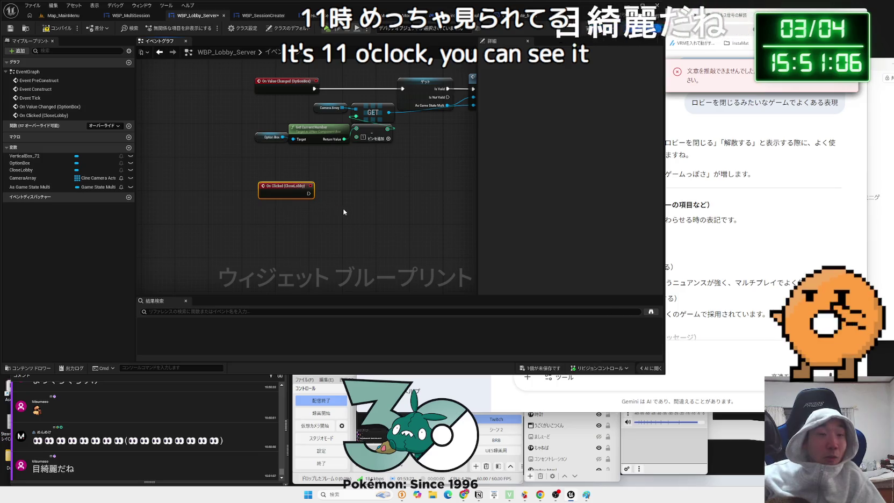
# - Connect a Destroy Session node to the CloseLobby On Clicked event
pyautogui.moveTo(309, 194); pyautogui.dragTo(347, 198)
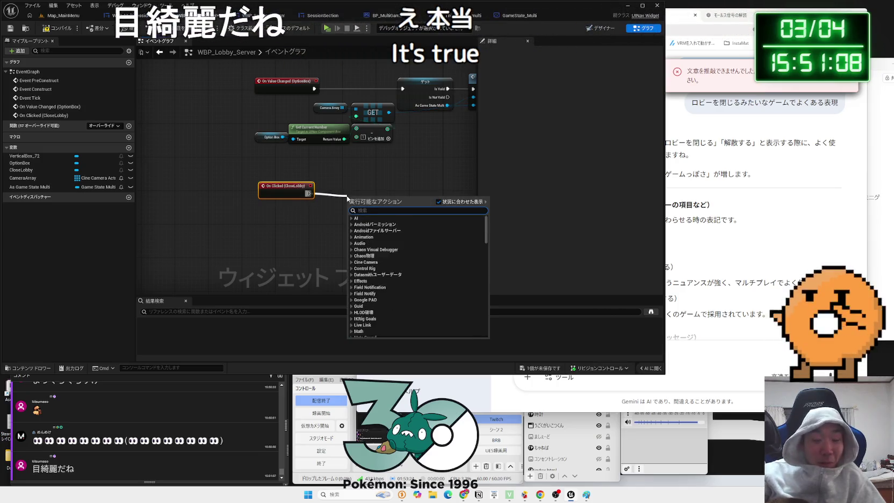
pyautogui.write('session')
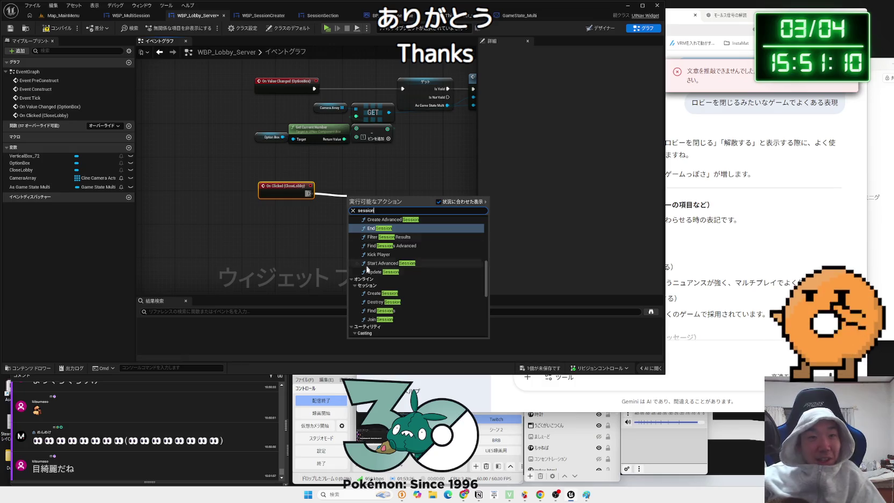
pyautogui.click(382, 303)
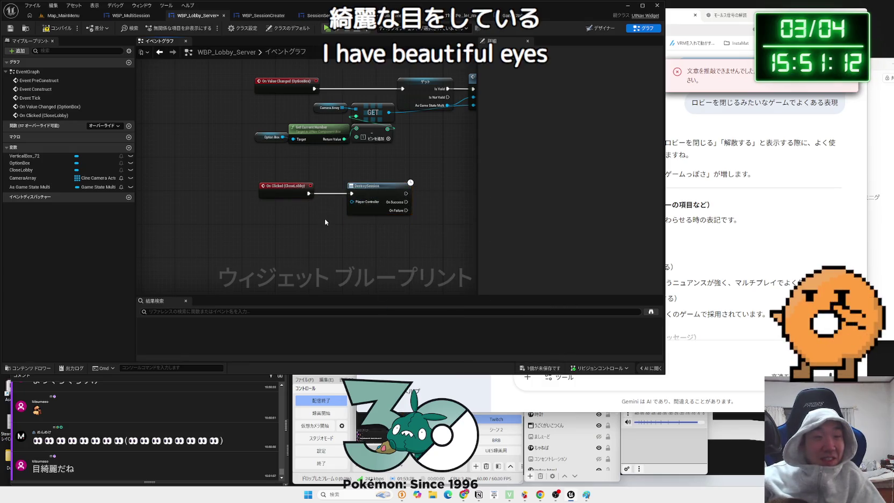
# - Add a Get Player Controller node left of Destroy Session, then return to Gemini
pyautogui.scroll(2, 325, 221)
pyautogui.rightClick(307, 218)
pyautogui.write('ge')
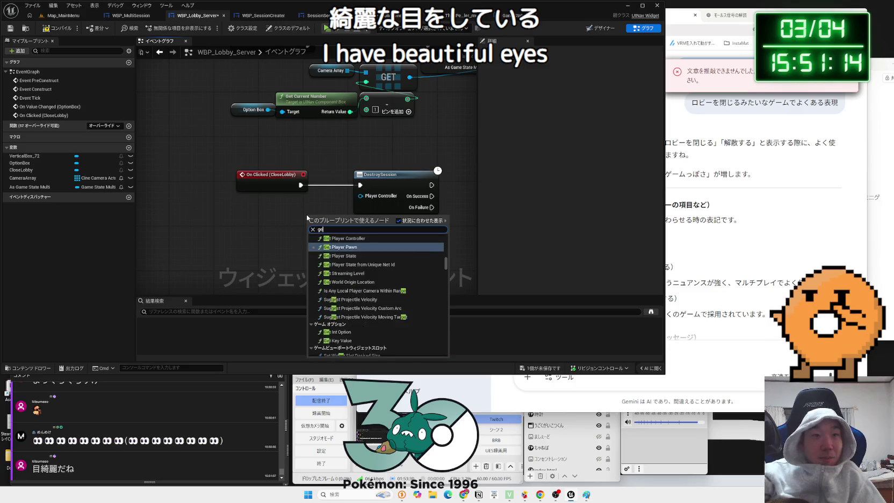
pyautogui.write('t playerco')
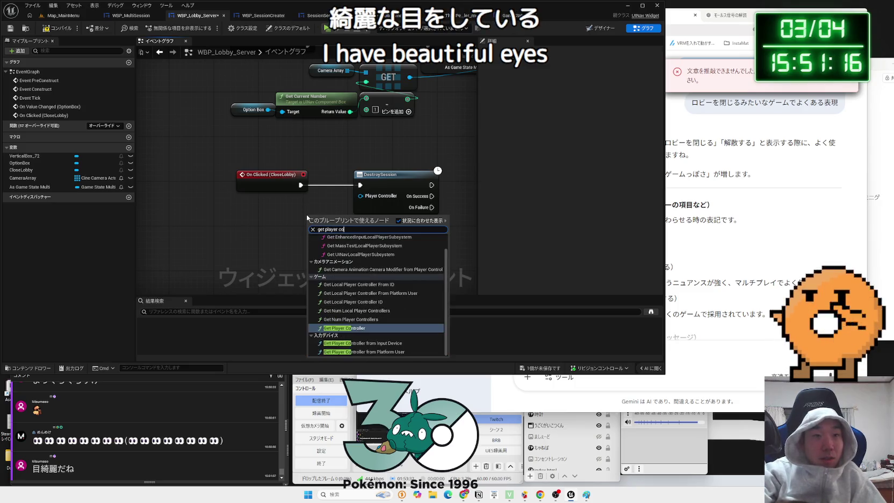
pyautogui.press('Return')
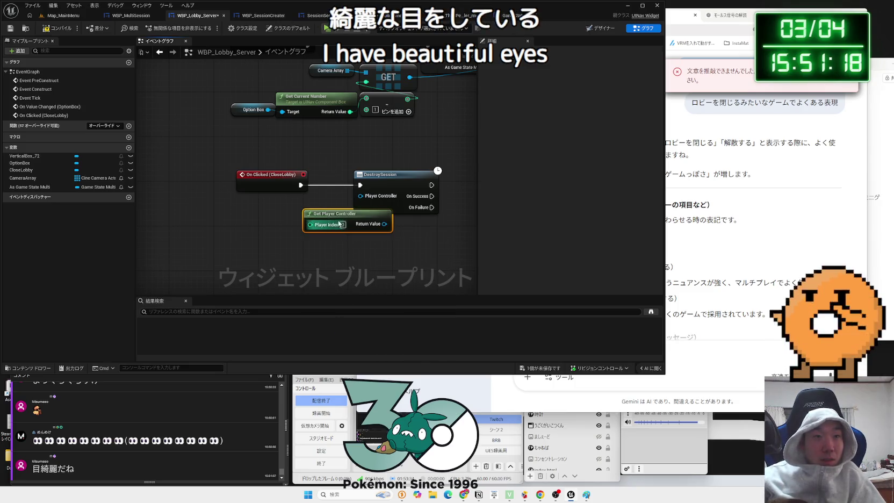
pyautogui.moveTo(339, 224); pyautogui.dragTo(289, 224)
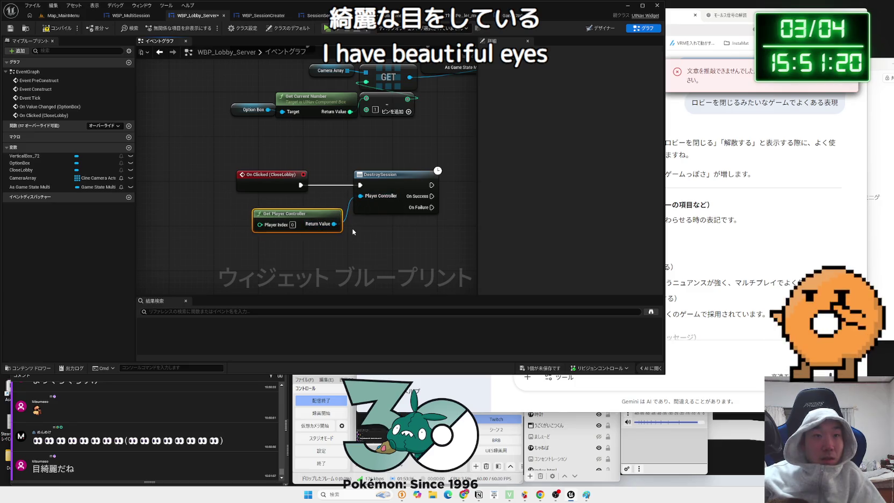
pyautogui.click(708, 237)
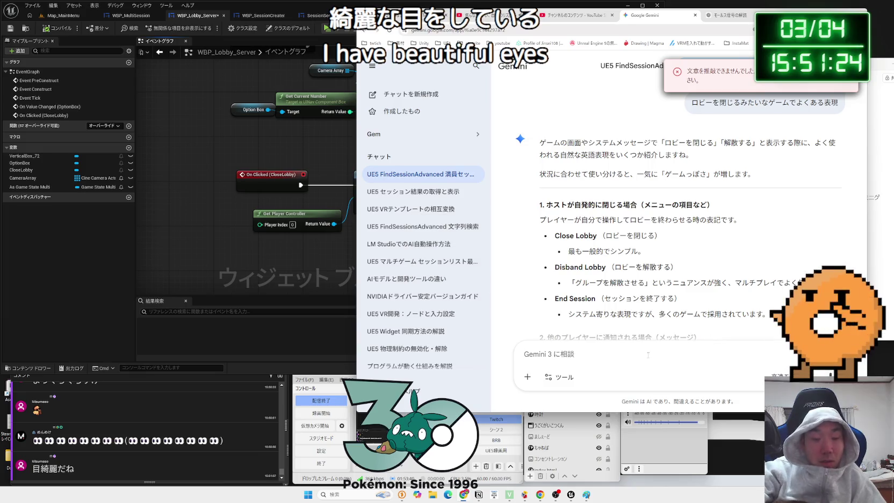
# - Start typing 'widgetにロビー' into the Gemini prompt without sending it
pyautogui.write('widget')
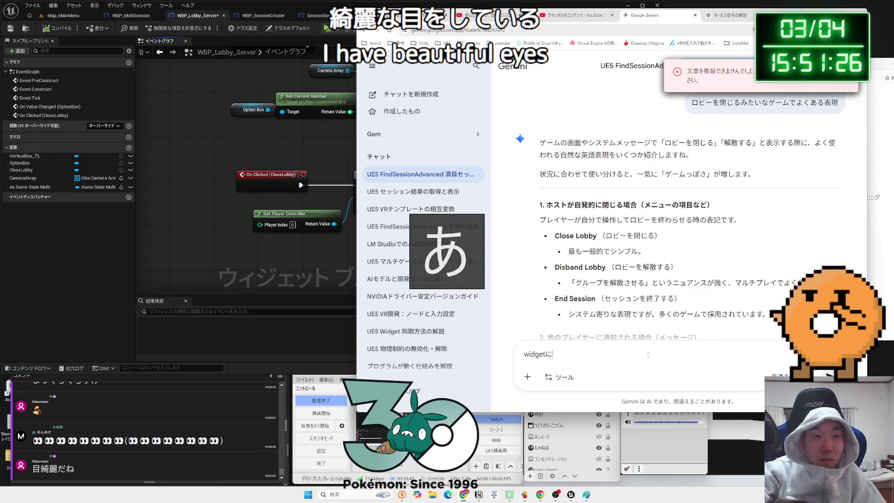
pyautogui.write('にロビー')
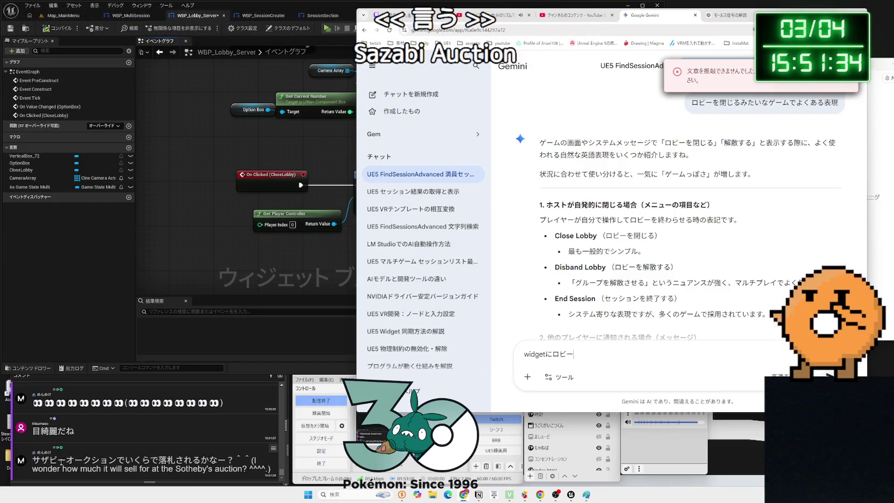
pyautogui.moveTo(66, 461); pyautogui.dragTo(32, 462)
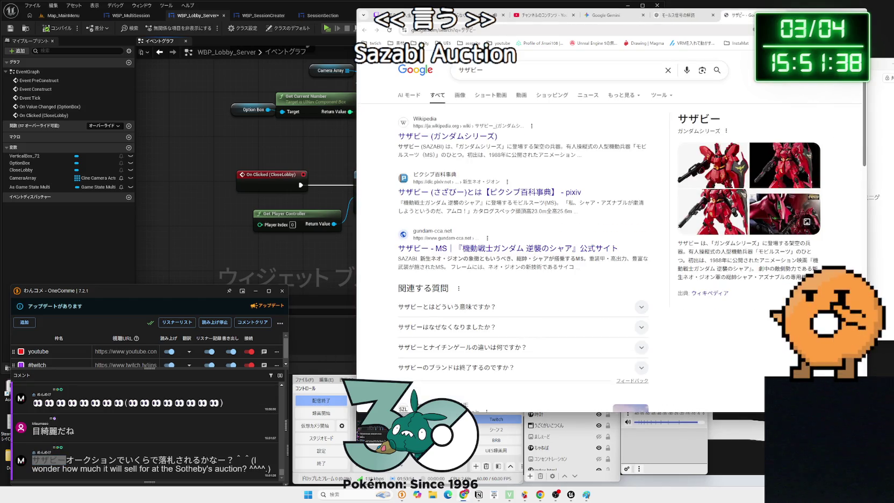
# - Browse the サザビー search results, returning from the Amazon and Yahoo pages
pyautogui.scroll(-3, 517, 288)
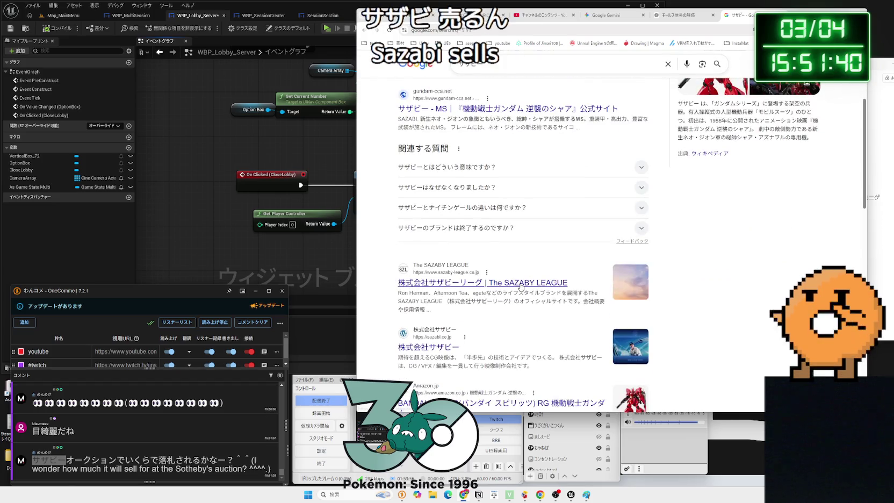
pyautogui.scroll(-2, 521, 287)
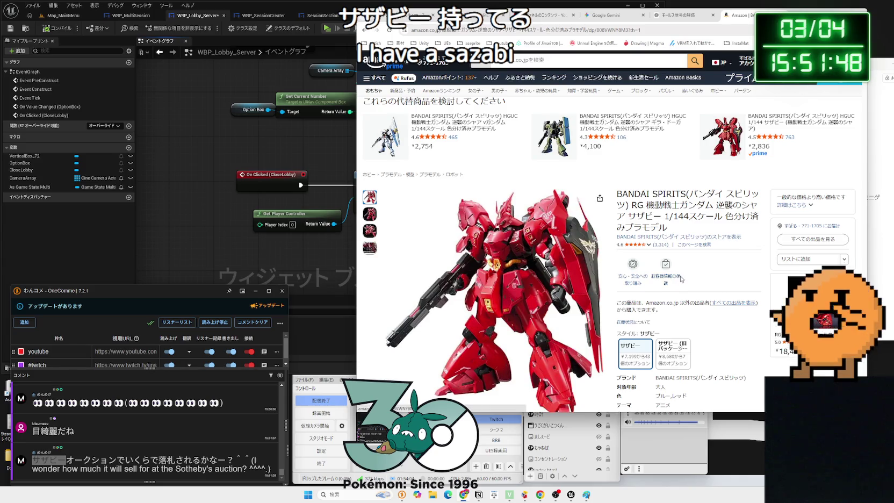
pyautogui.hotkey('alt', 'Left')
pyautogui.scroll(-3, 508, 316)
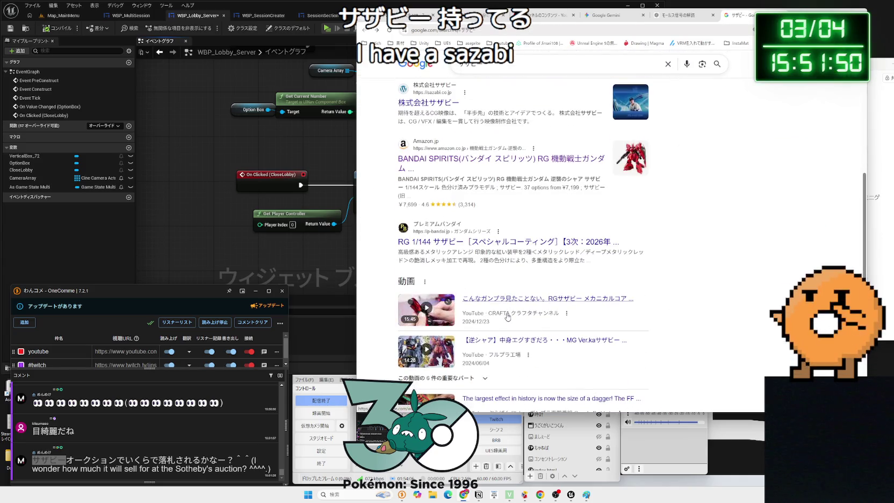
pyautogui.scroll(-3, 508, 316)
pyautogui.scroll(-3, 508, 316)
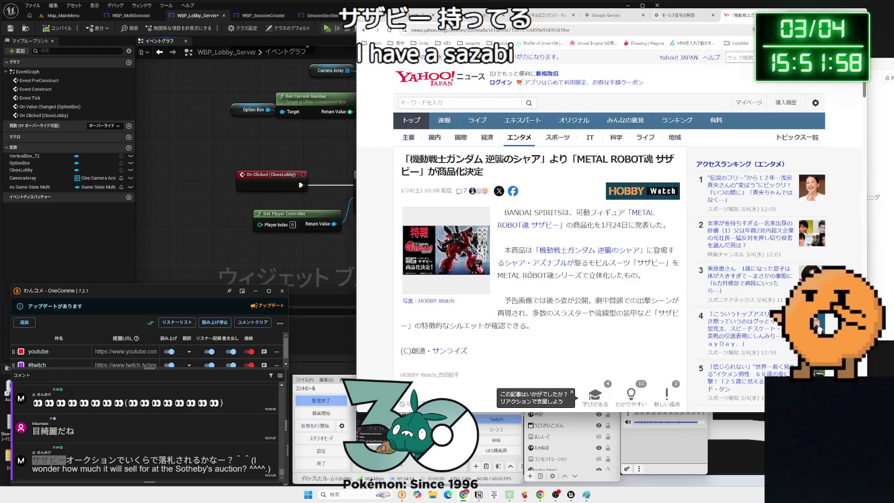
pyautogui.scroll(-4, 534, 283)
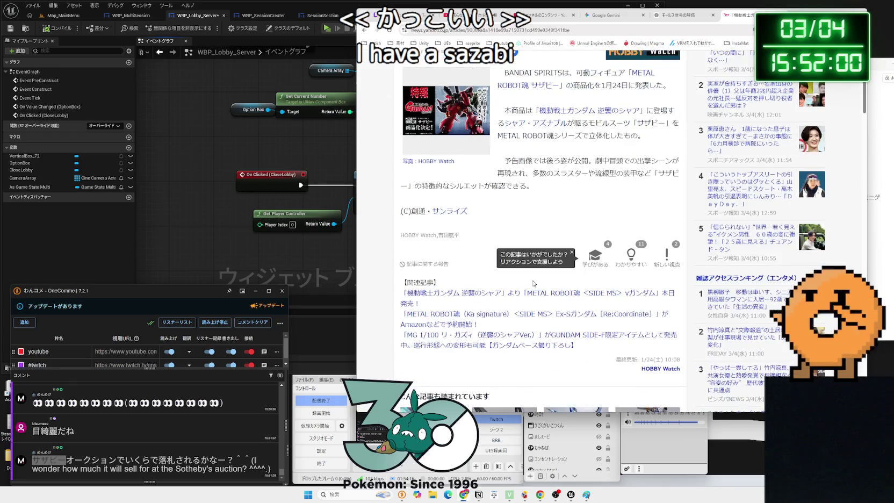
pyautogui.scroll(-1, 534, 283)
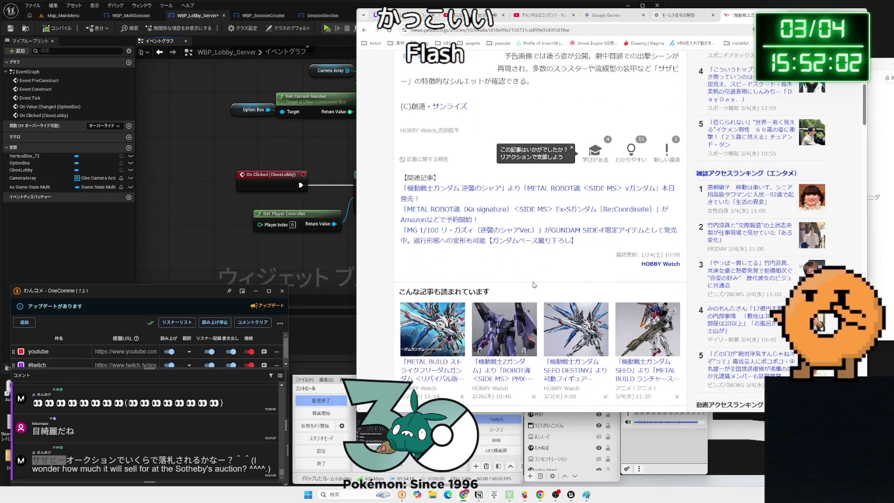
pyautogui.hotkey('alt', 'Left')
pyautogui.scroll(5, 534, 311)
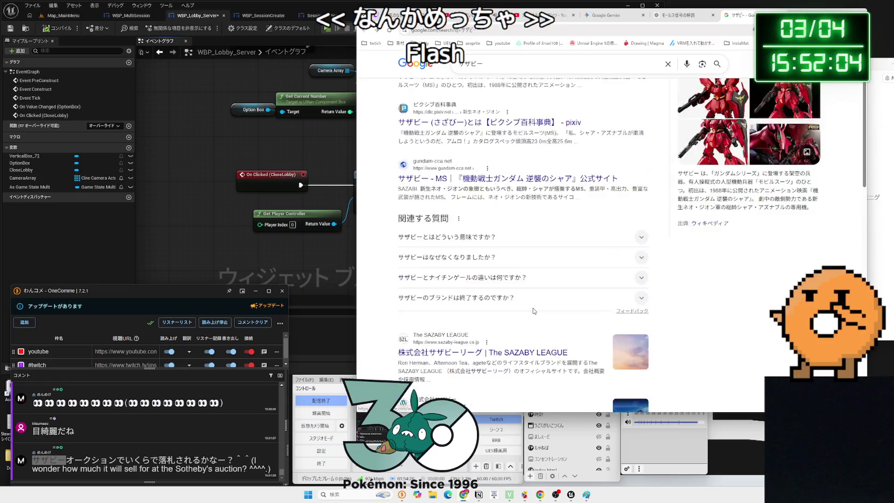
pyautogui.scroll(2, 533, 310)
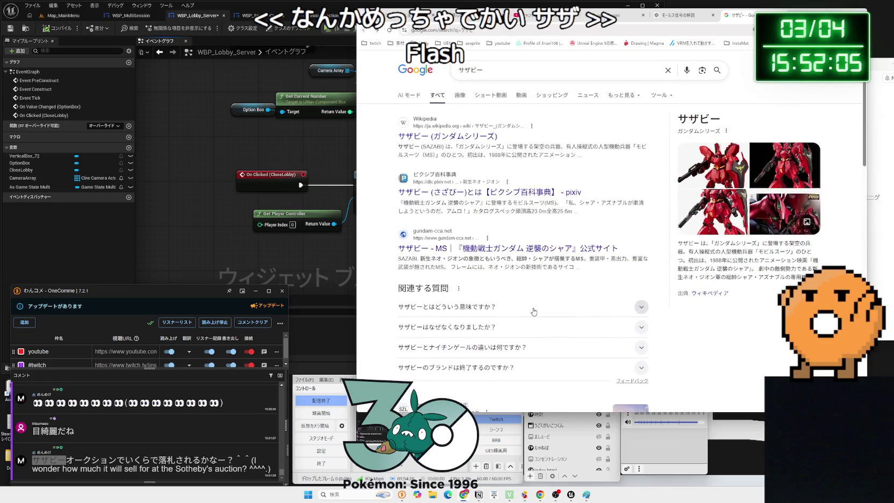
# - Search images for 'サザビー でかい' and open the METAL STRUCTURE product page in a new tab
pyautogui.click(519, 75)
pyautogui.write('でkai')
pyautogui.click(480, 105)
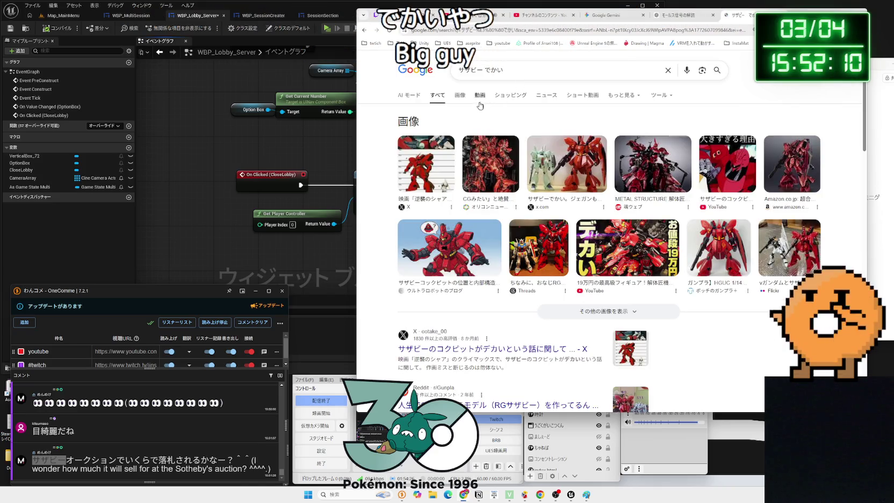
pyautogui.click(460, 96)
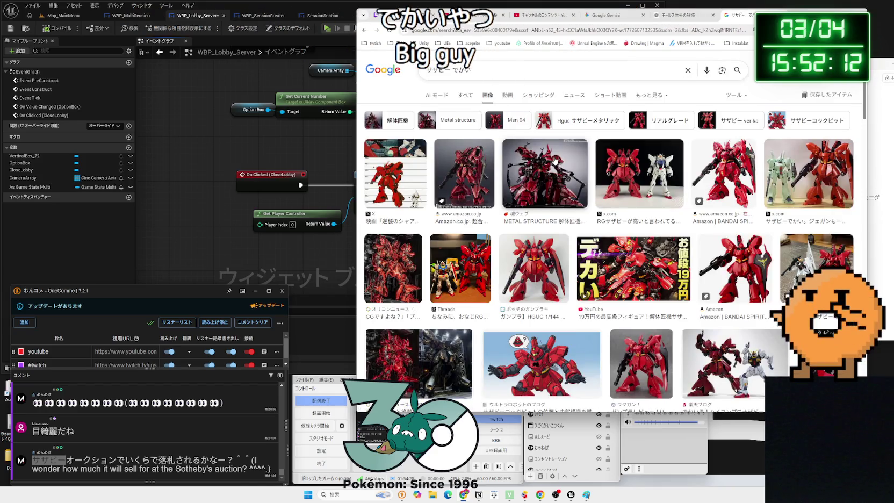
pyautogui.click(555, 161)
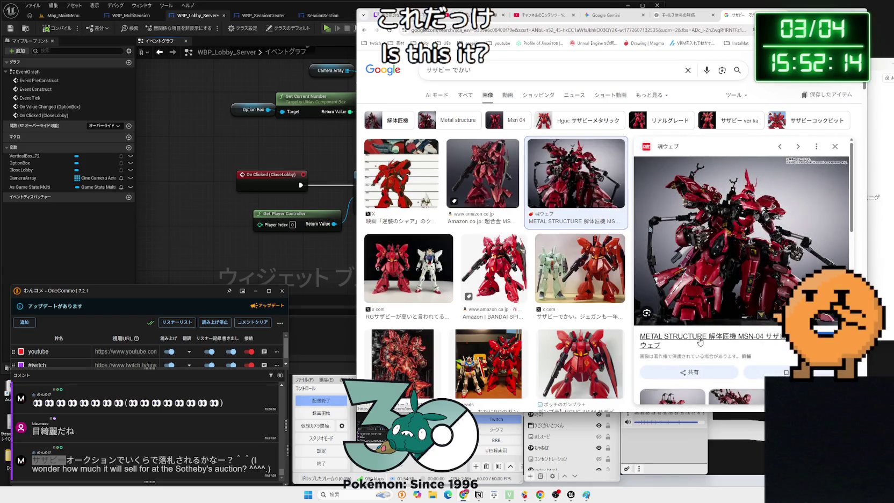
pyautogui.click(701, 337)
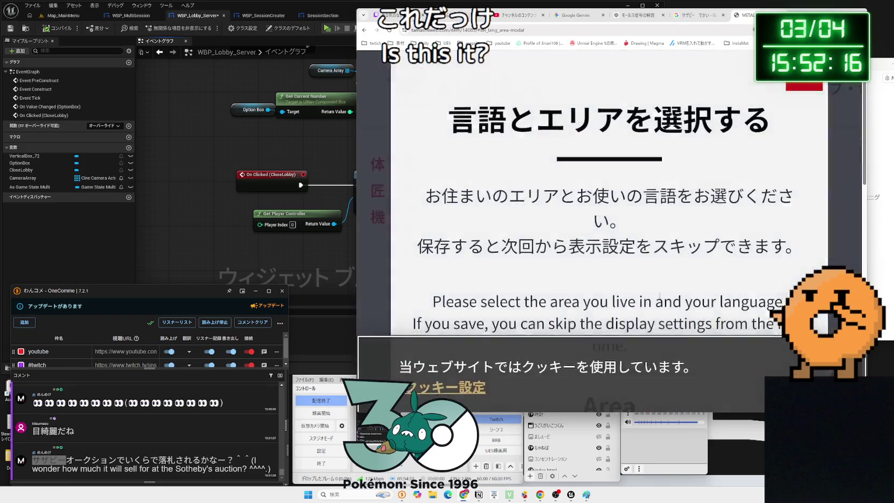
# - Dismiss the area prompt and cookie notice, then read the product page and its price
pyautogui.click(662, 320)
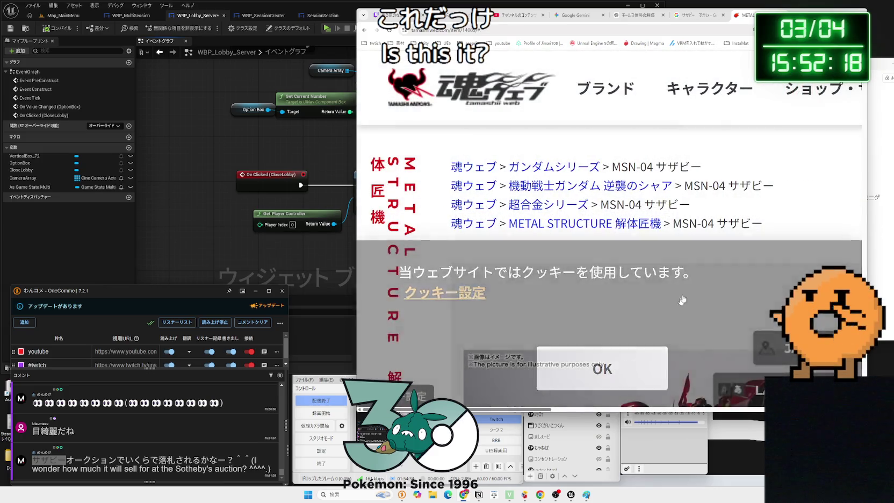
pyautogui.click(602, 368)
pyautogui.scroll(-5, 699, 269)
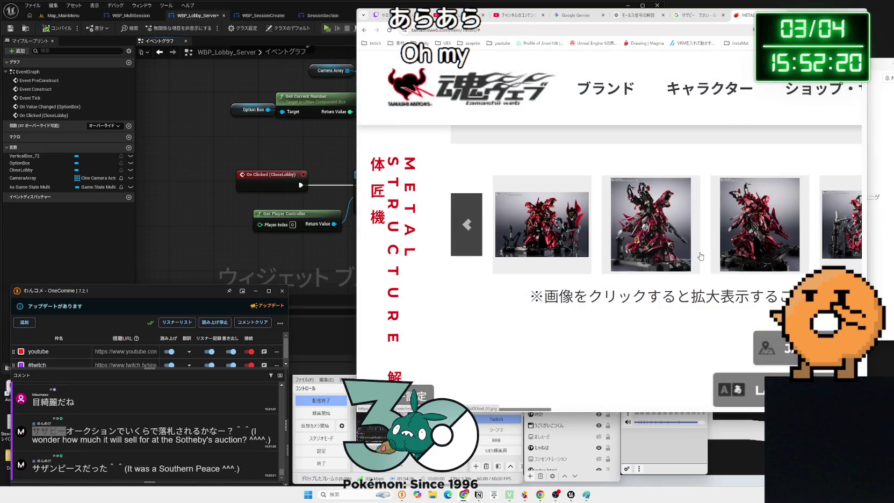
pyautogui.scroll(-5, 700, 256)
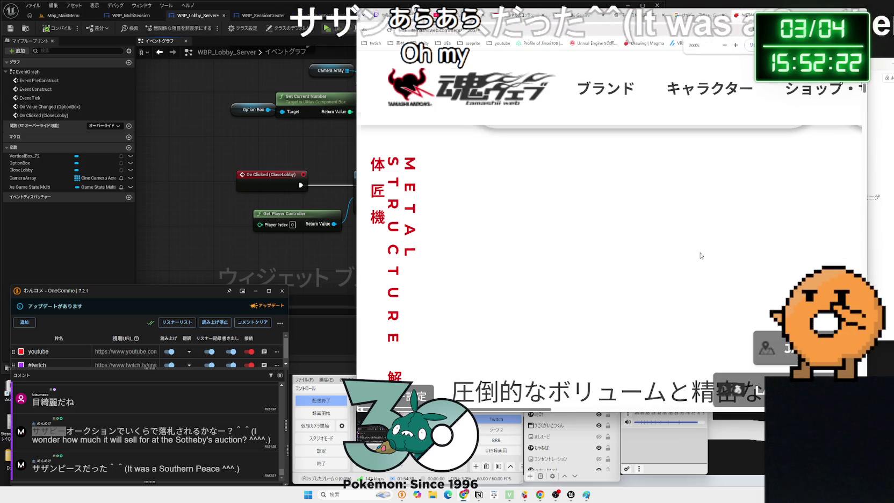
pyautogui.keyDown('ctrl'); pyautogui.scroll(-4, 701, 256); pyautogui.keyUp('ctrl')
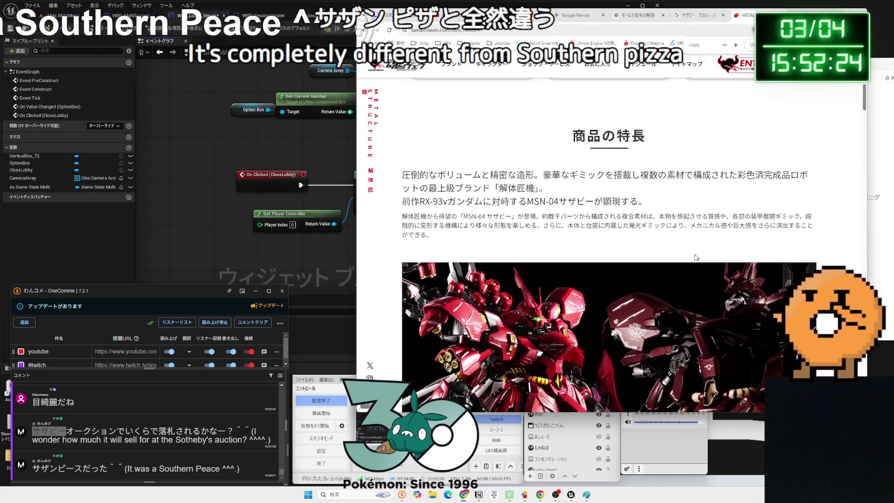
pyautogui.scroll(5, 697, 258)
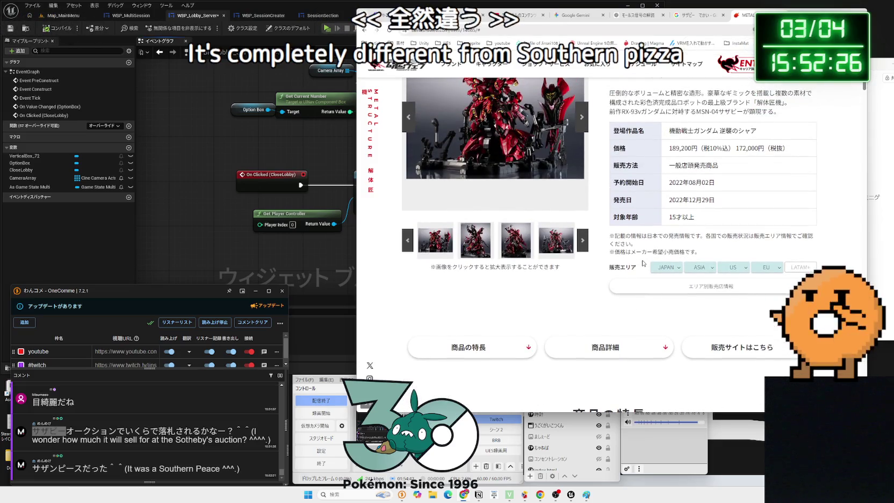
pyautogui.scroll(1, 667, 205)
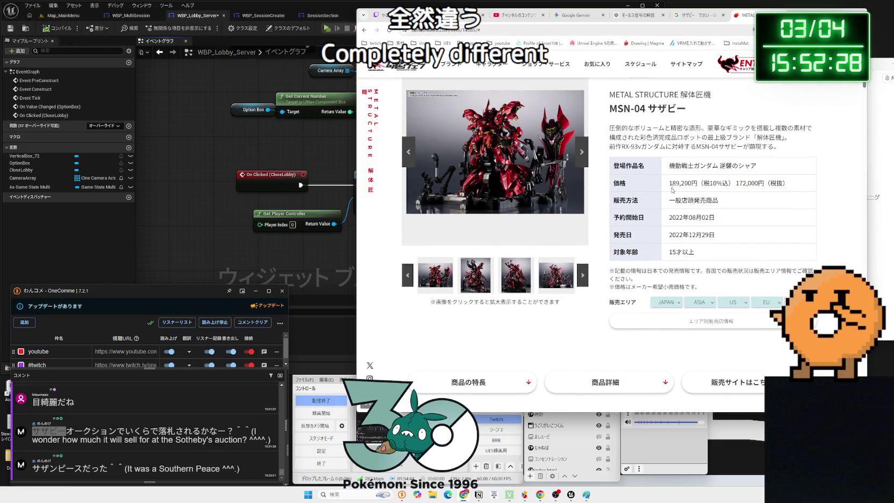
pyautogui.moveTo(717, 183); pyautogui.dragTo(664, 183)
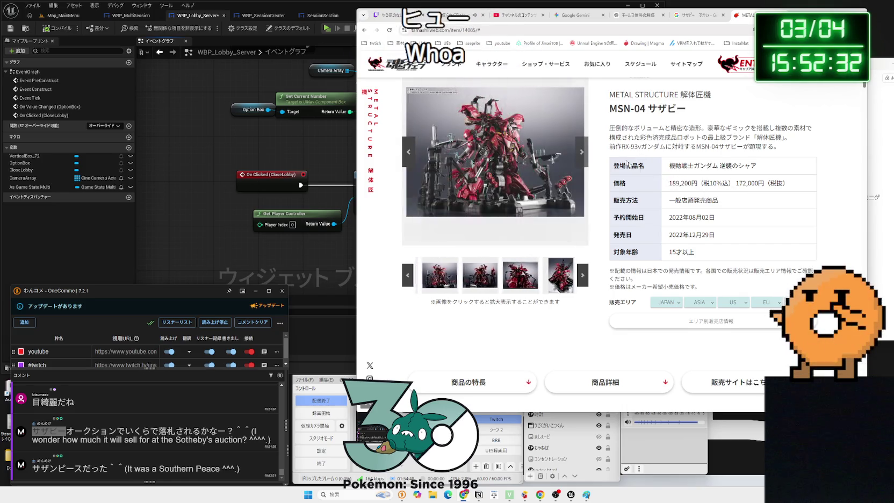
pyautogui.scroll(-10, 687, 267)
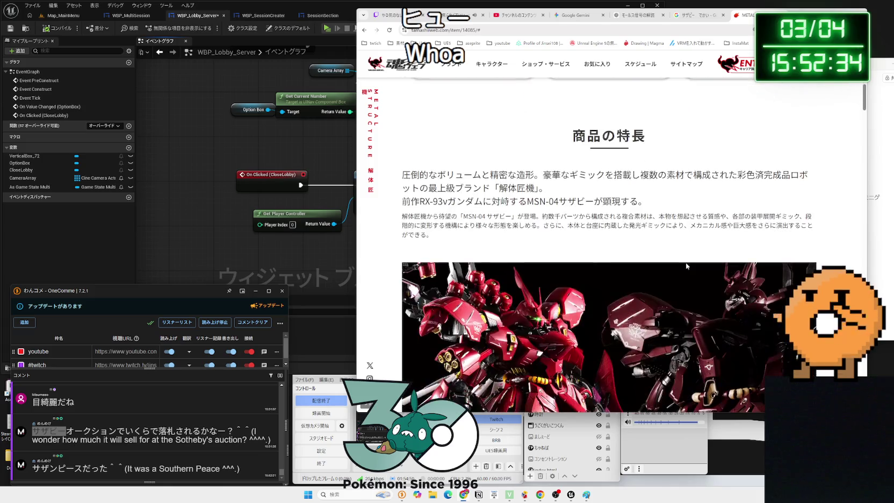
pyautogui.scroll(-10, 687, 266)
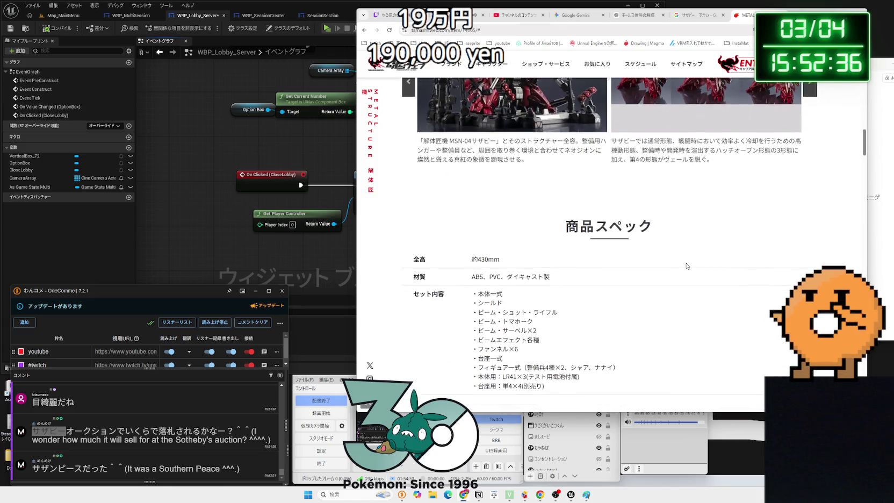
pyautogui.scroll(-8, 686, 266)
pyautogui.scroll(10, 691, 251)
pyautogui.scroll(5, 690, 251)
# - Return to the 'サザビー でかい' image results and begin editing the query
pyautogui.click(692, 16)
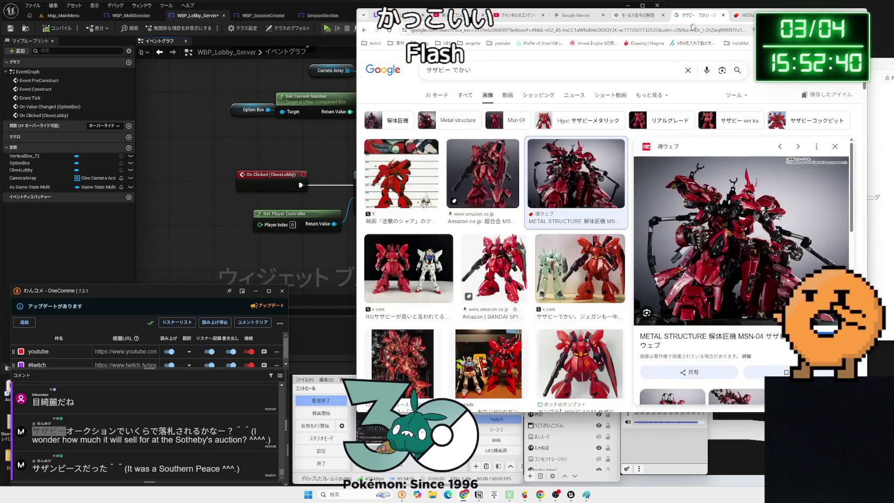
pyautogui.click(563, 63)
pyautogui.press('BackSpace')
pyautogui.press('BackSpace')
pyautogui.press('BackSpace')
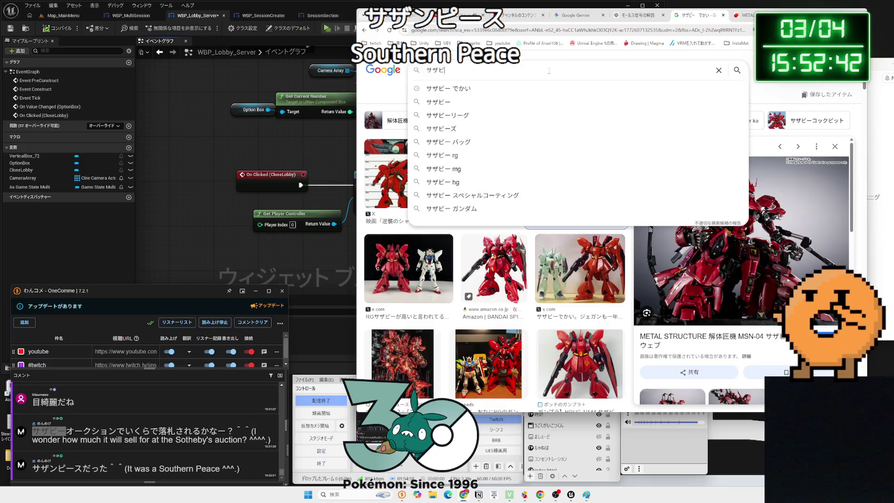
# - Search Google for サザンピース, then サザンピースオークション, in web results
pyautogui.write('んぴーす')
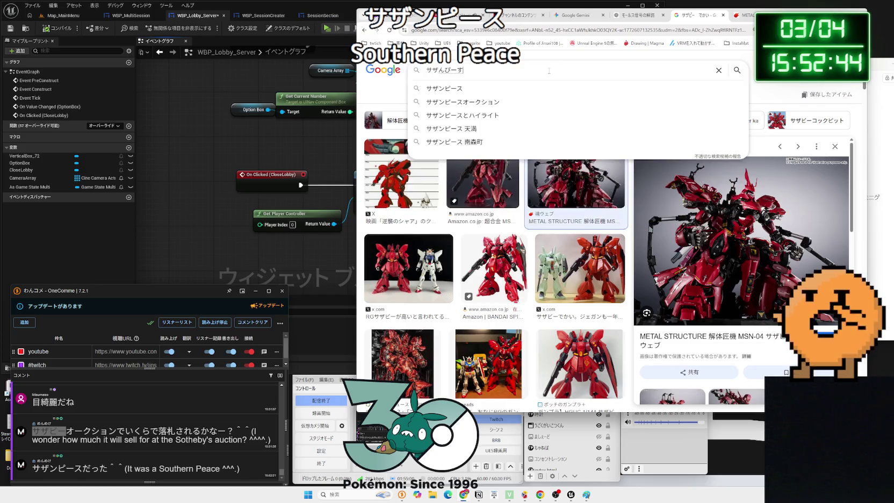
pyautogui.press('Return')
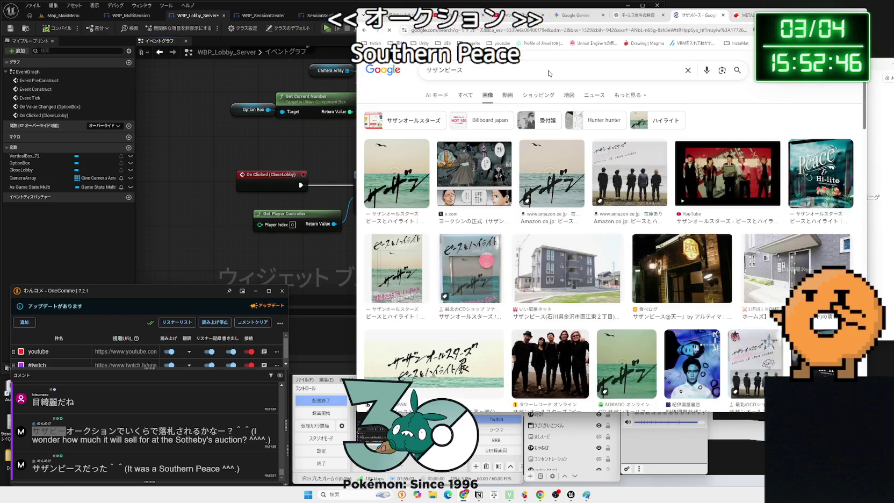
pyautogui.click(466, 96)
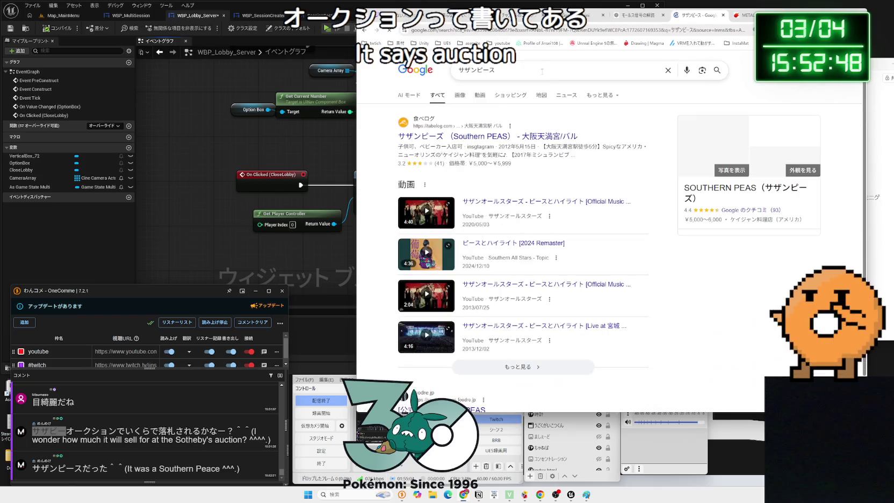
pyautogui.click(542, 71)
pyautogui.write('おーk')
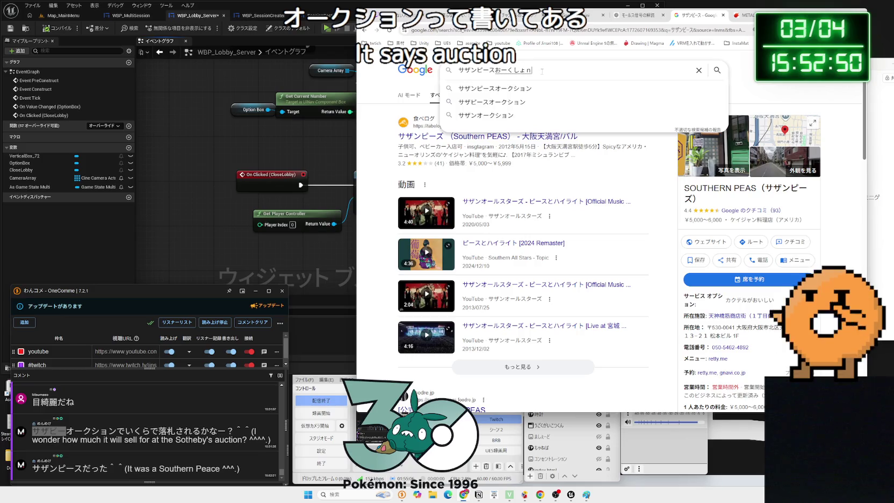
pyautogui.press('Return')
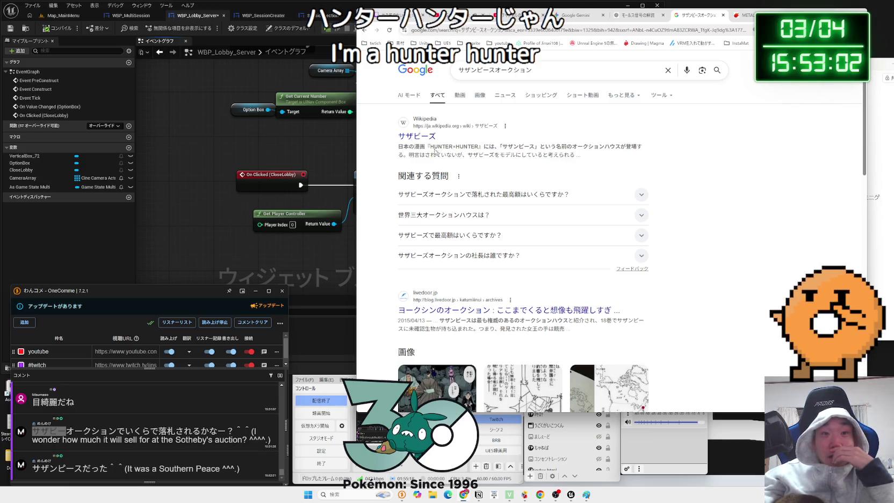
# - Read the サザビーズ Wikipedia article and return to the results
pyautogui.click(420, 138)
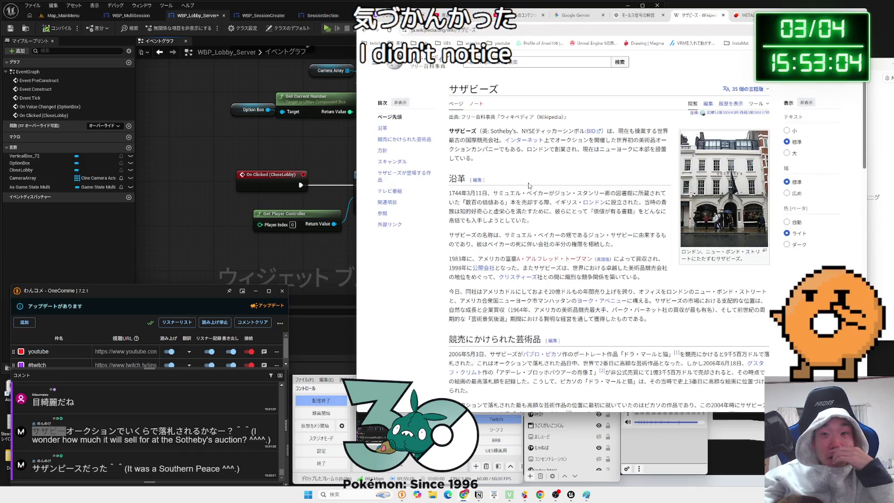
pyautogui.scroll(-3, 529, 185)
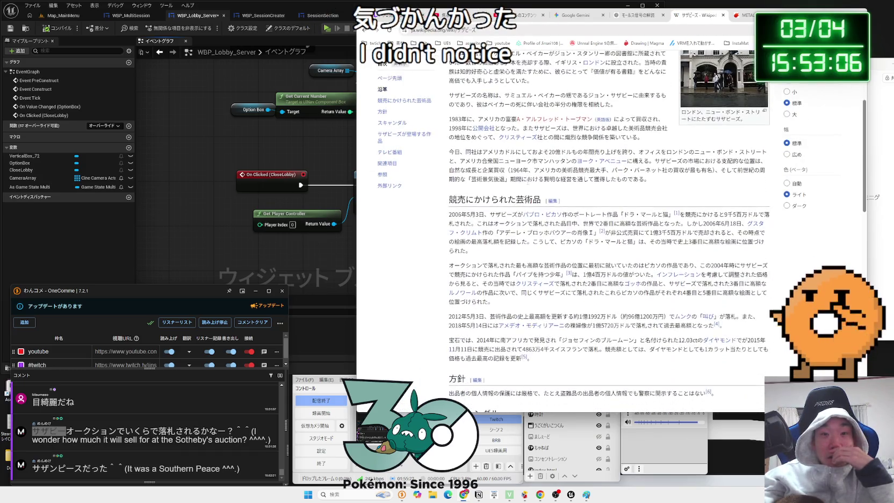
pyautogui.scroll(2, 528, 184)
pyautogui.scroll(-1, 527, 183)
pyautogui.scroll(2, 527, 183)
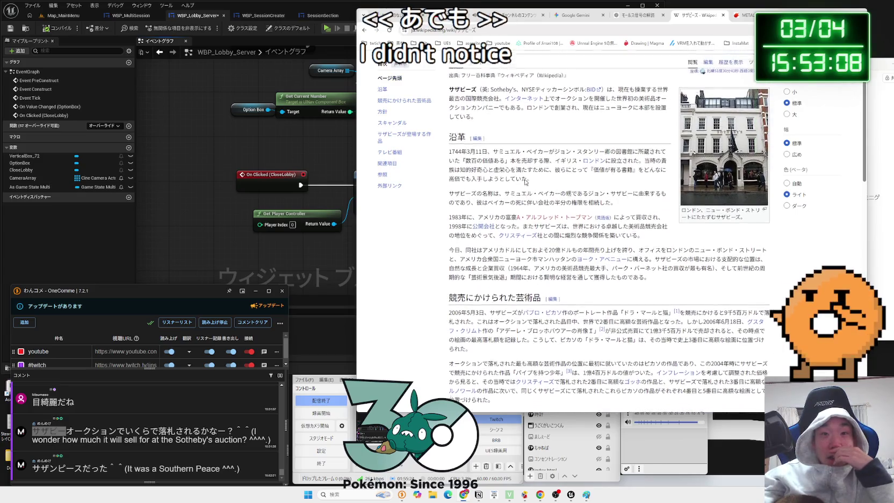
pyautogui.hotkey('alt', 'Left')
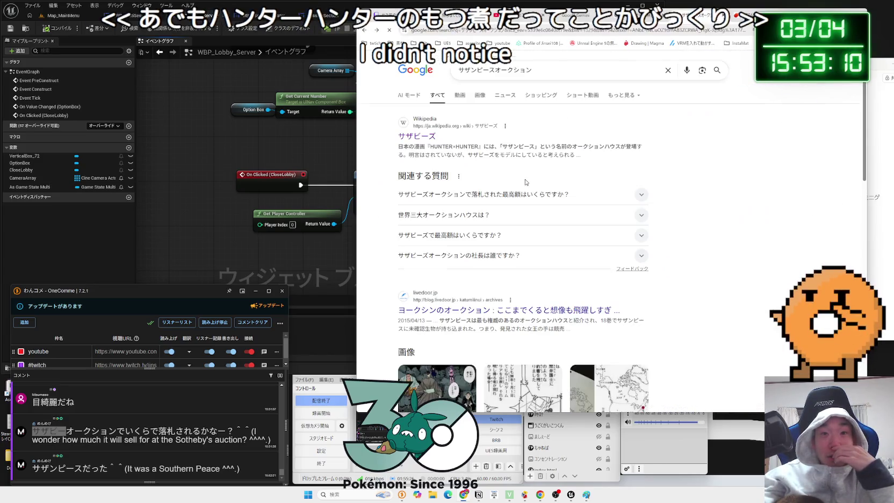
# - Follow the related searches サザビーズ オークション and サザン ピース ハンター ハンター
pyautogui.scroll(-1, 526, 183)
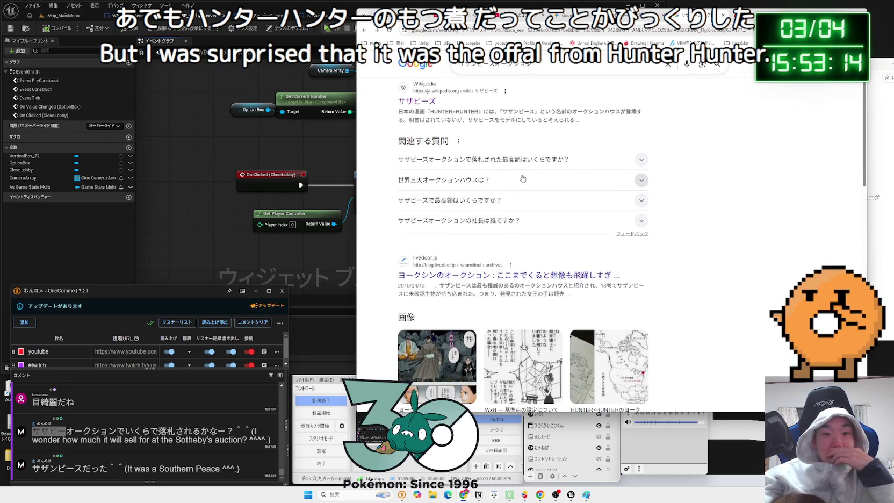
pyautogui.scroll(-5, 523, 178)
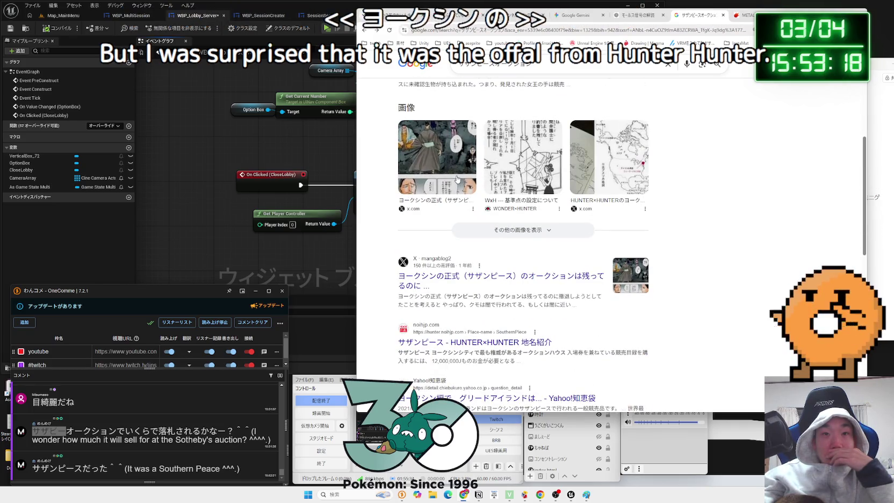
pyautogui.scroll(-2, 457, 179)
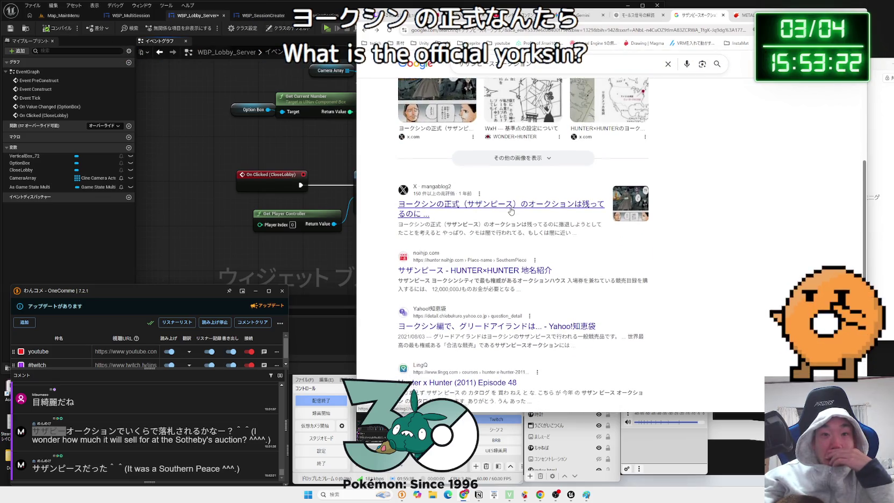
pyautogui.scroll(-1, 487, 244)
pyautogui.click(532, 248)
pyautogui.scroll(-7, 527, 235)
pyautogui.scroll(-4, 526, 235)
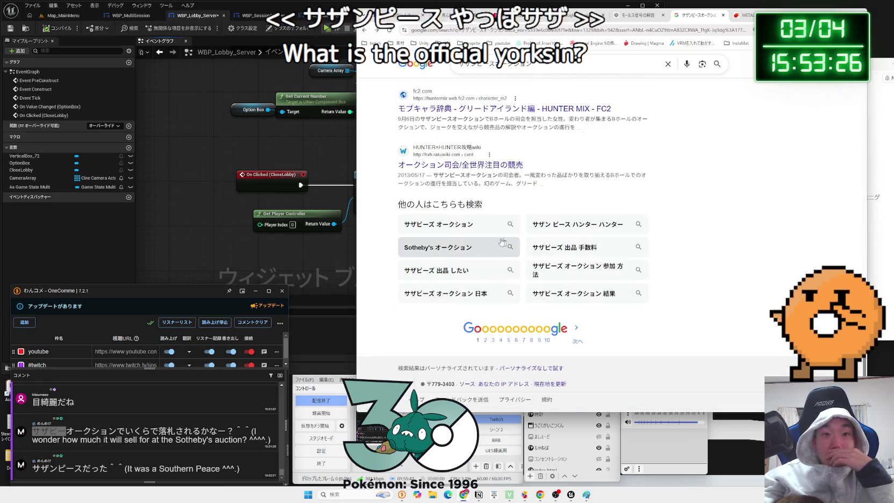
pyautogui.click(465, 217)
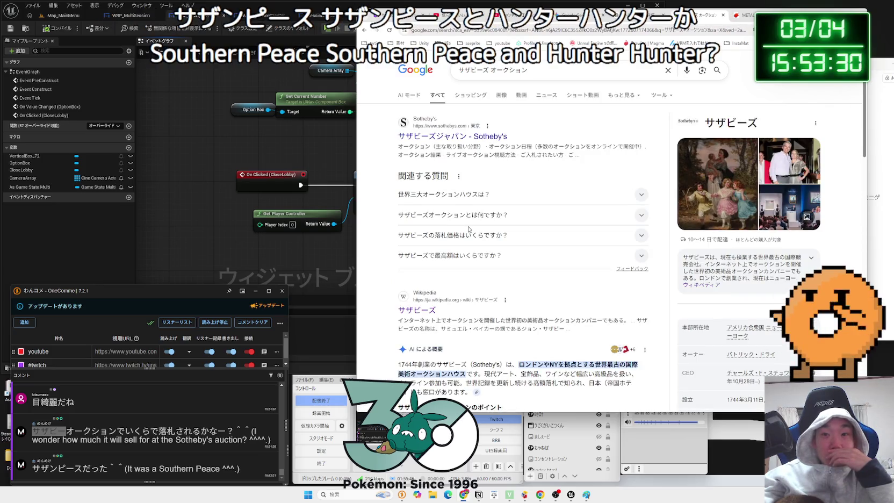
pyautogui.scroll(-15, 468, 229)
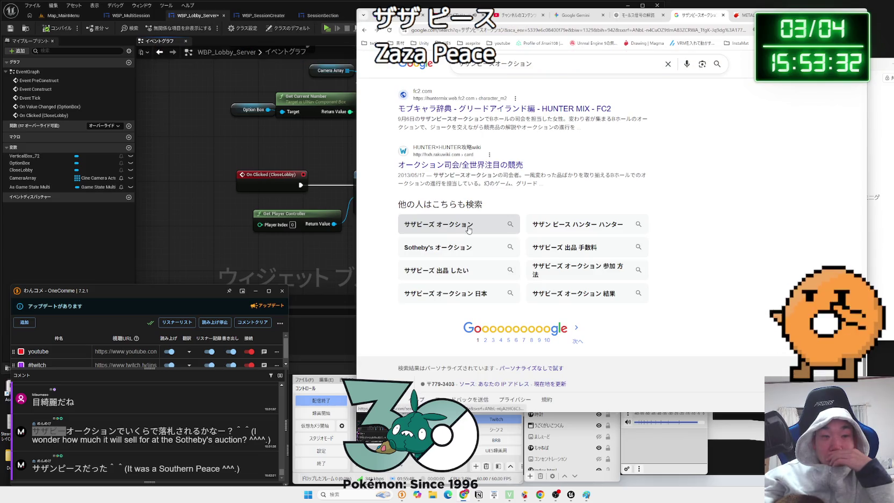
pyautogui.click(567, 226)
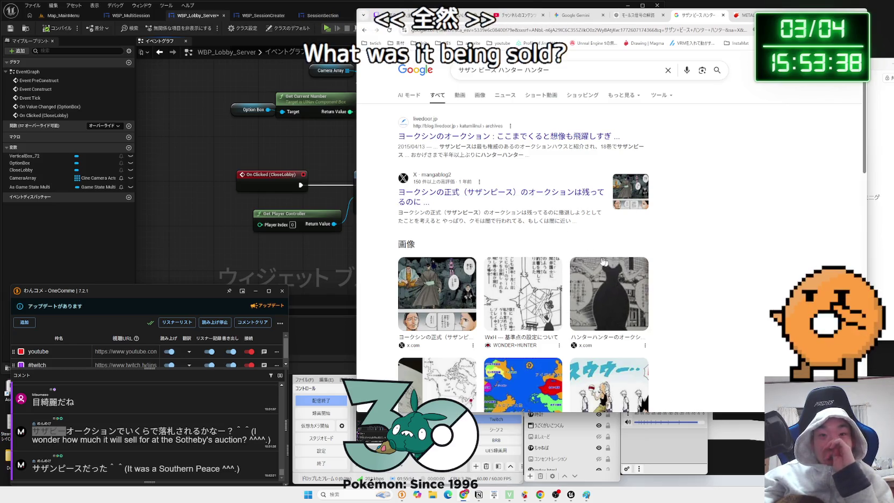
pyautogui.scroll(-3, 559, 256)
pyautogui.scroll(3, 531, 228)
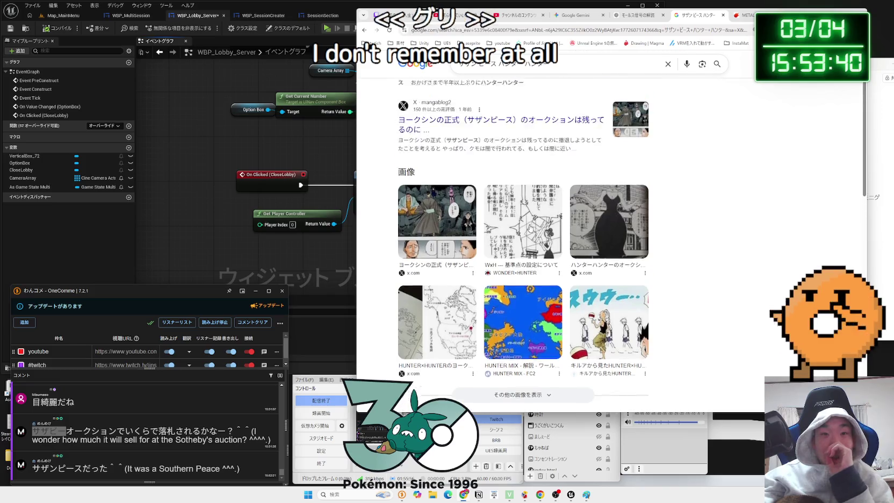
# - Search for グリードアイランド オークション and scroll through the results
pyautogui.moveTo(550, 70); pyautogui.dragTo(452, 70)
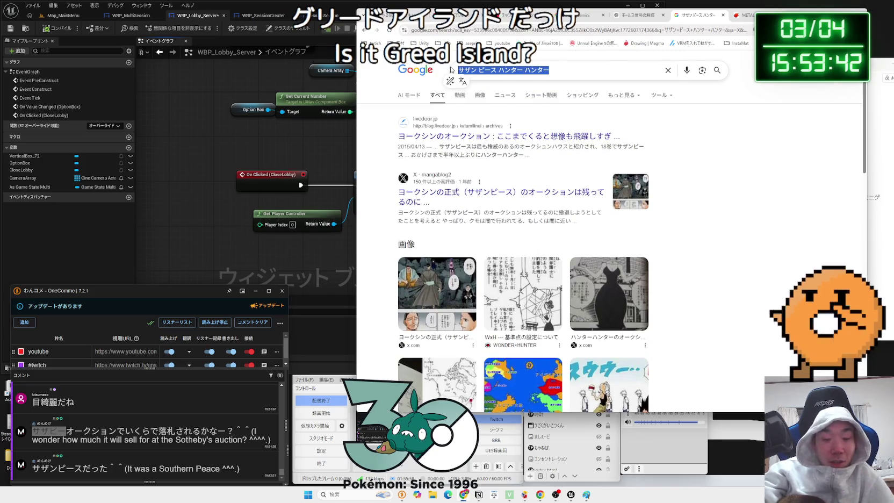
pyautogui.write('ぐり')
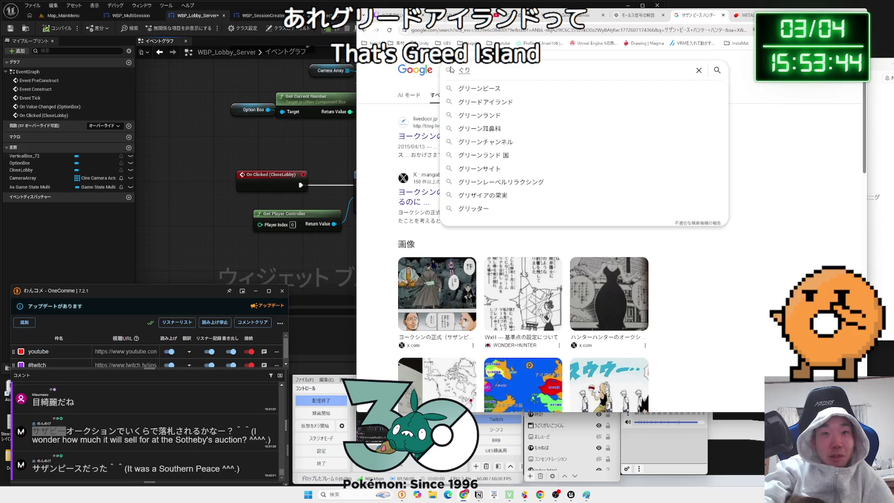
pyautogui.write('ーどあい')
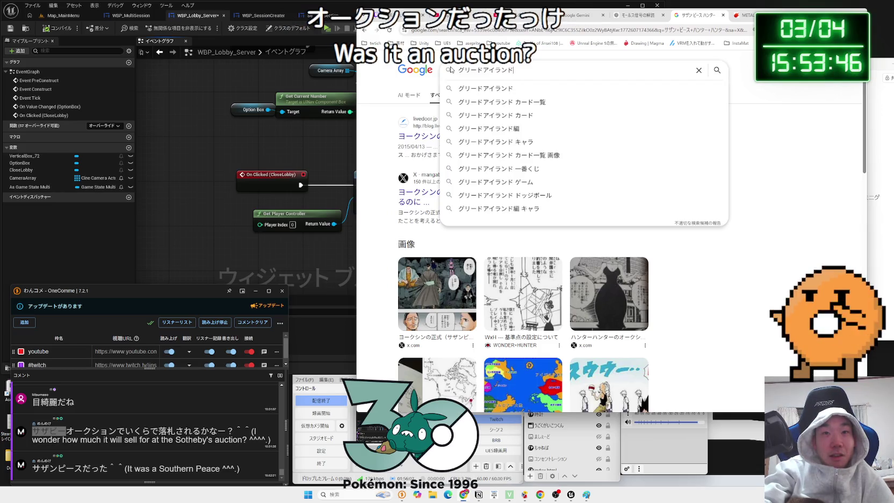
pyautogui.write(' おーく')
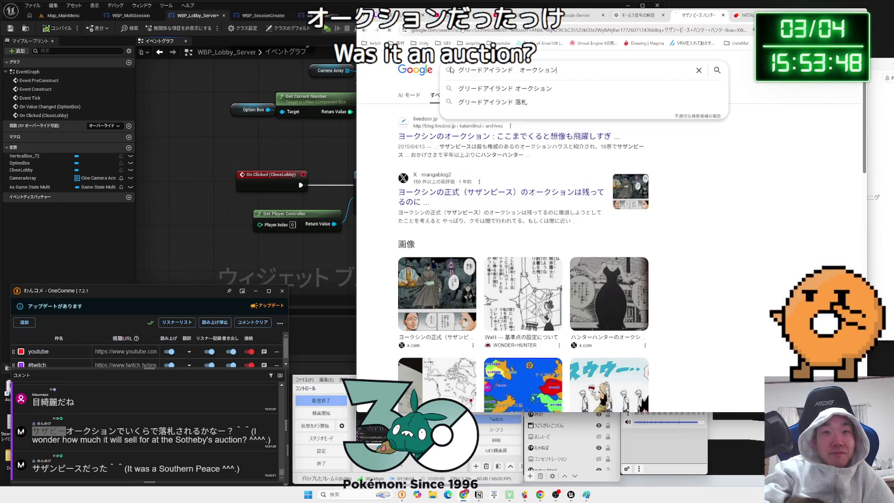
pyautogui.press('Return')
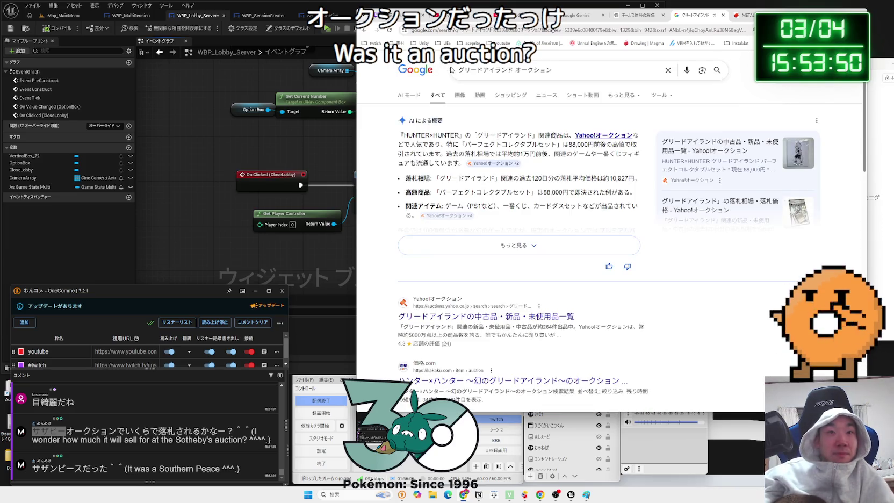
pyautogui.scroll(-3, 489, 127)
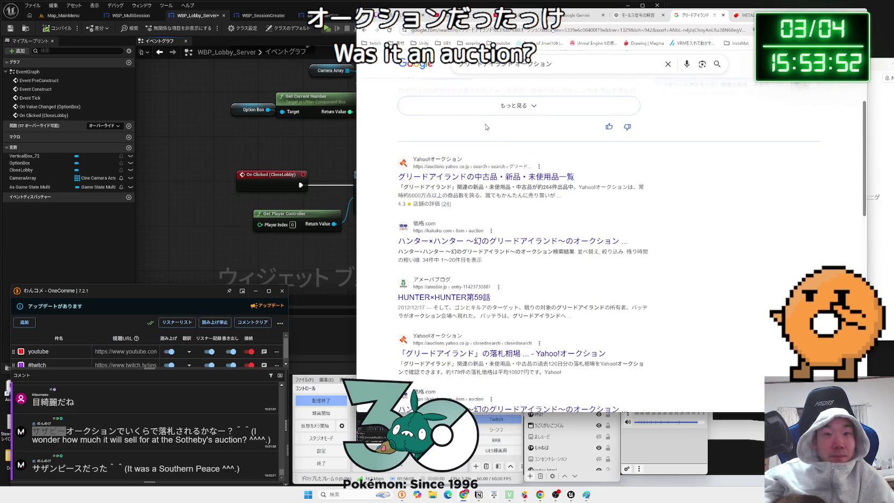
pyautogui.scroll(-10, 486, 127)
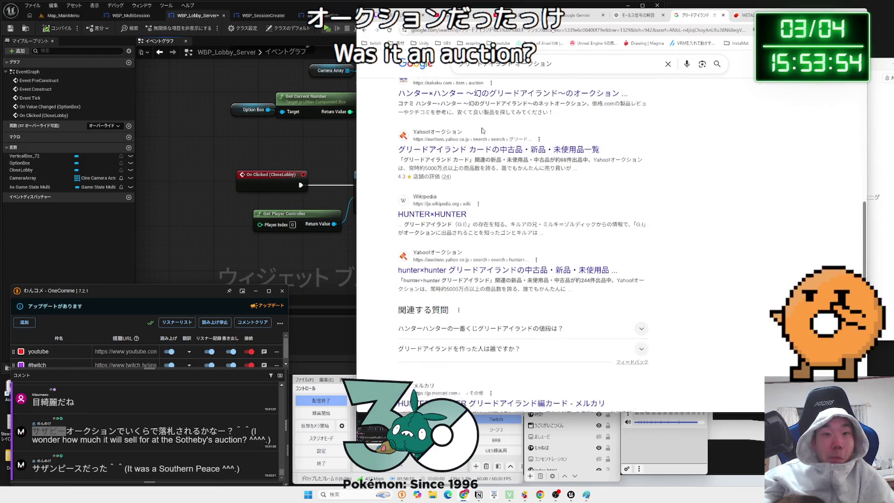
pyautogui.scroll(-1, 482, 132)
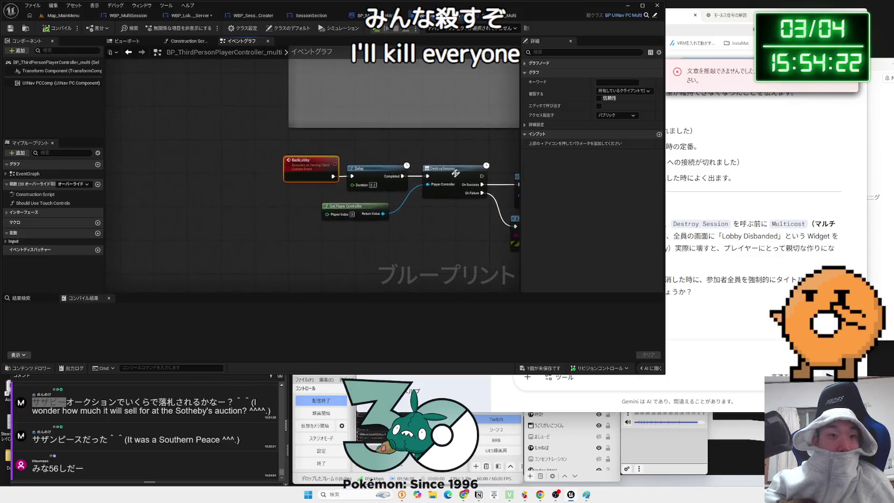
# - Paste an Open Level (by Name) node for Map_MainMenu after DestroySession's On Success
pyautogui.click(373, 160)
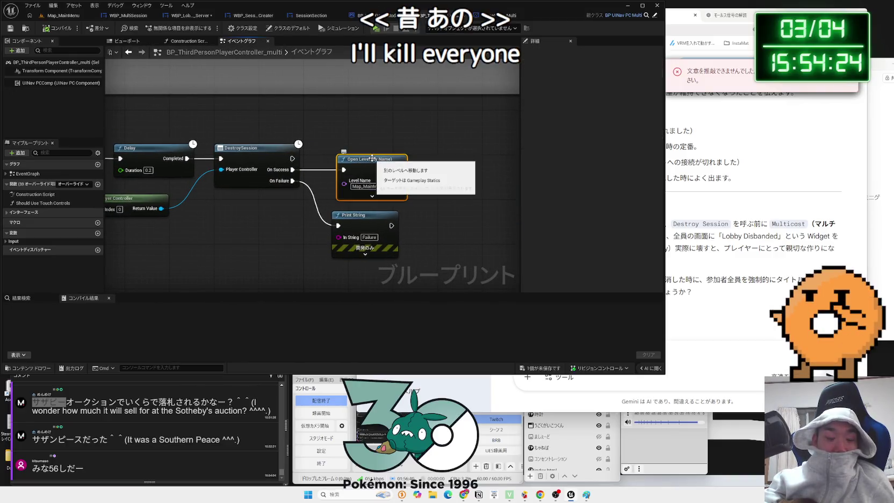
pyautogui.click(494, 16)
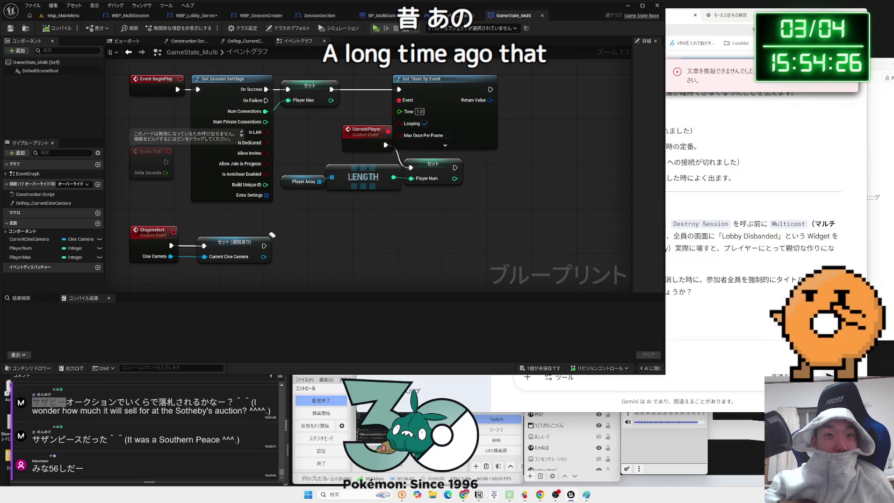
pyautogui.click(380, 16)
pyautogui.click(260, 16)
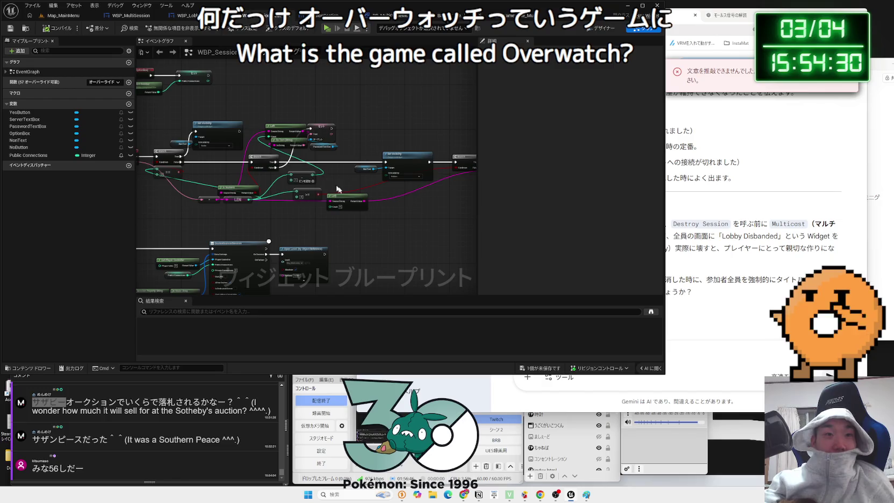
pyautogui.click(196, 16)
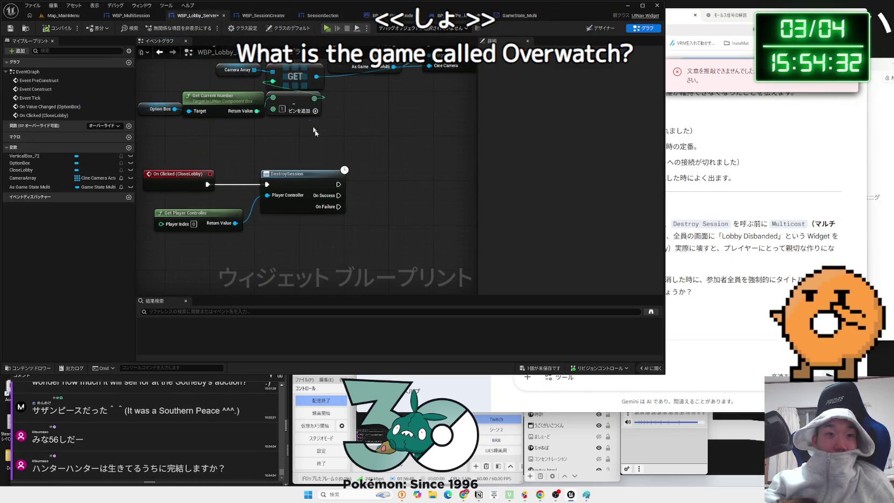
pyautogui.hotkey('ctrl', 'v')
pyautogui.moveTo(339, 195)
pyautogui.mouseDown()
pyautogui.moveTo(384, 201)
pyautogui.moveTo(398, 186)
pyautogui.mouseUp()
pyautogui.click(388, 161)
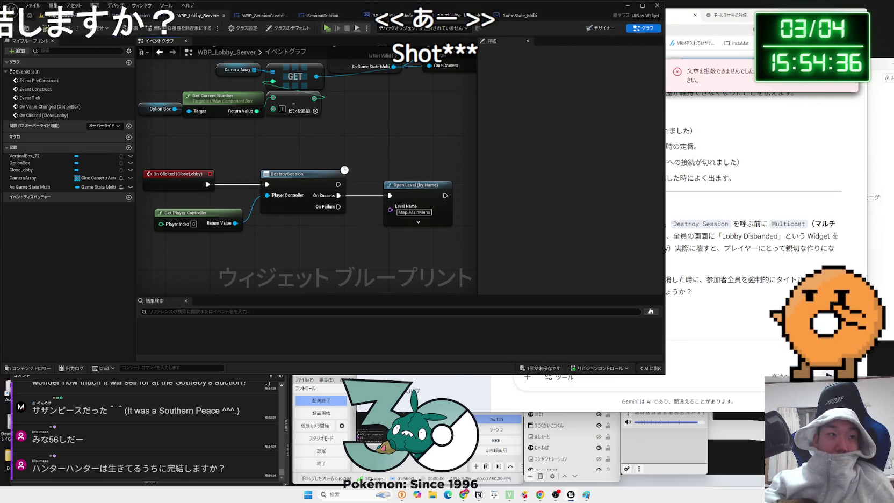
pyautogui.click(64, 16)
# - Launch a four-player test, start a session search, then exit all previews
pyautogui.press('a')
pyautogui.hotkey('alt', 'p')
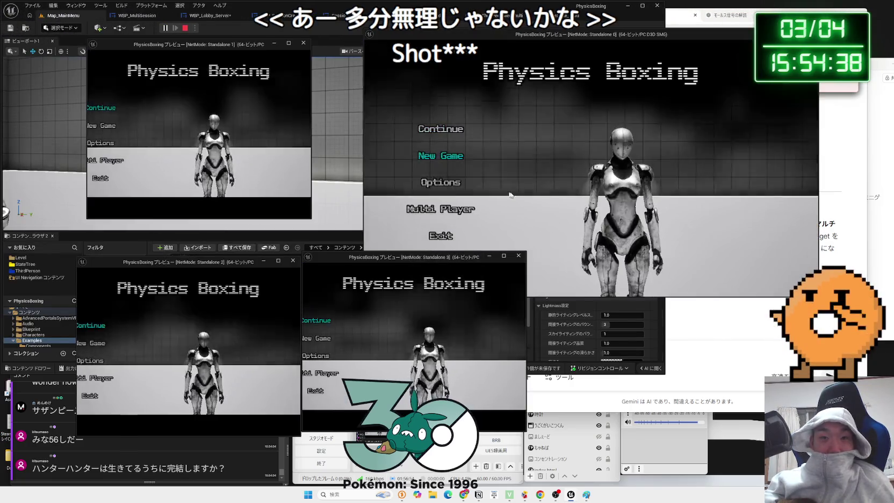
pyautogui.click(457, 207)
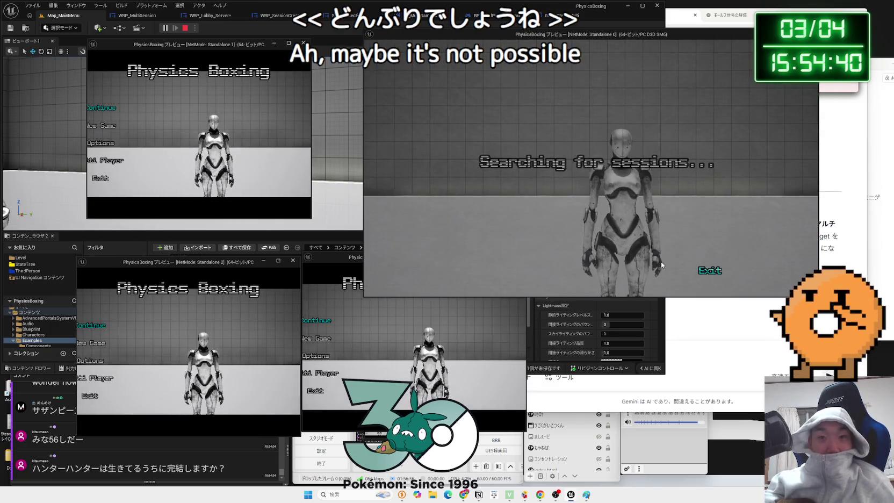
pyautogui.click(703, 269)
pyautogui.click(444, 237)
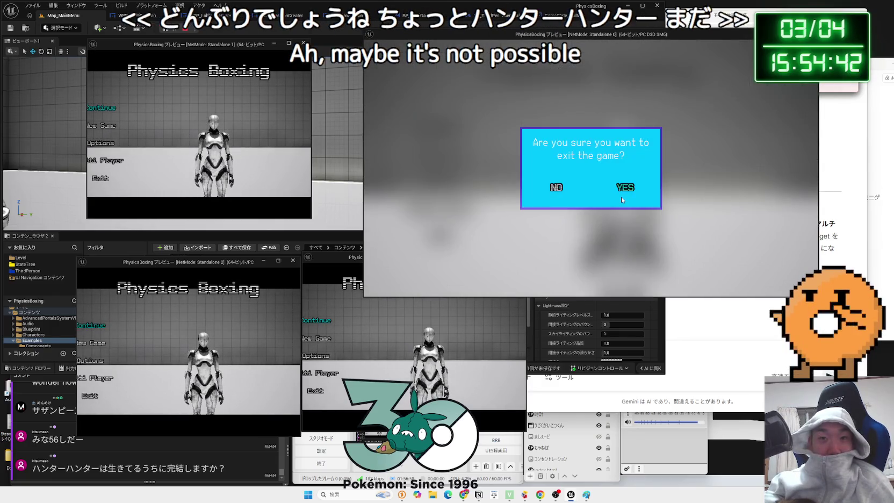
pyautogui.click(621, 196)
# - Check the player count in play options, relaunch the previews and start searching sessions
pyautogui.click(206, 30)
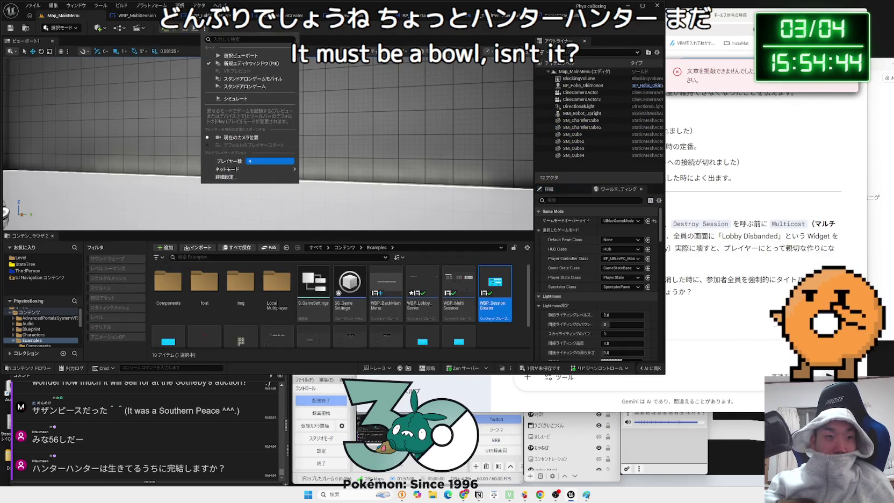
pyautogui.click(162, 38)
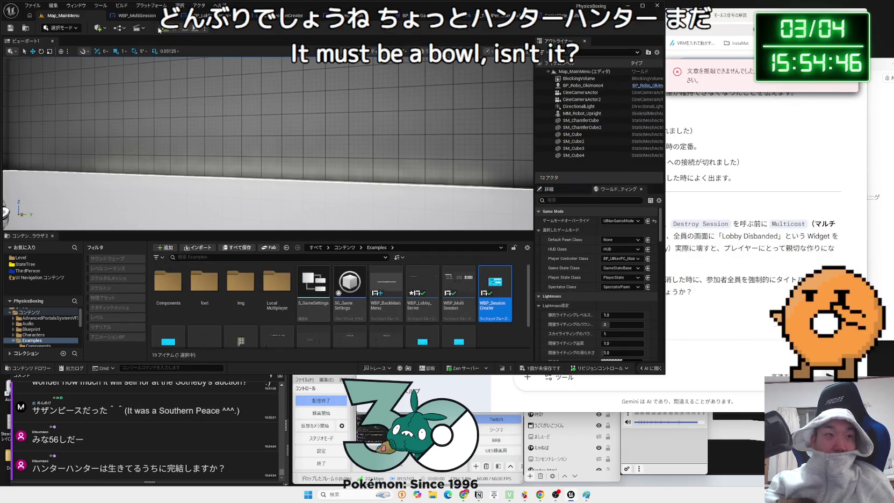
pyautogui.click(159, 29)
pyautogui.click(447, 209)
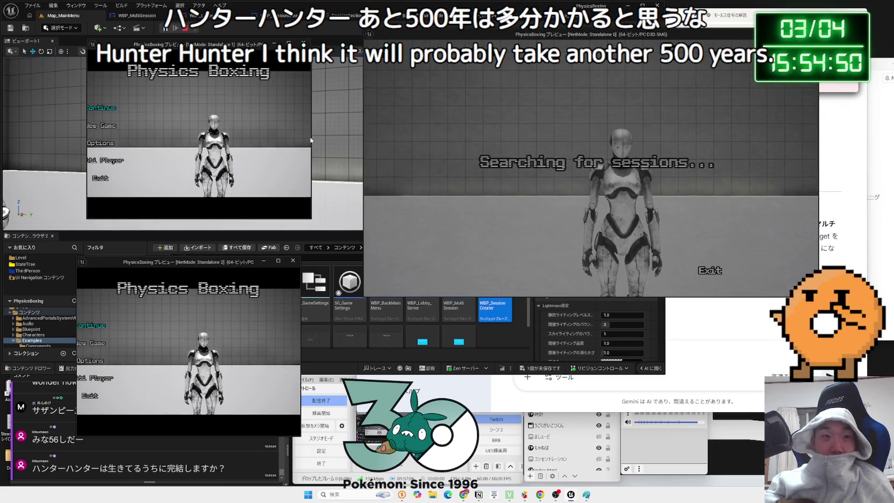
# - Widen the Standalone 1 and 2 preview windows and bring the comment viewer forward
pyautogui.moveTo(310, 140); pyautogui.dragTo(371, 137)
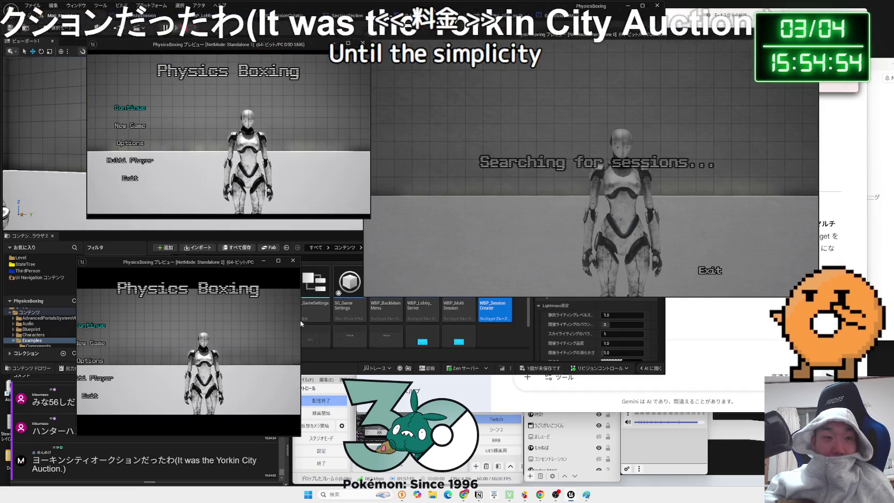
pyautogui.moveTo(301, 323); pyautogui.dragTo(359, 323)
pyautogui.click(137, 460)
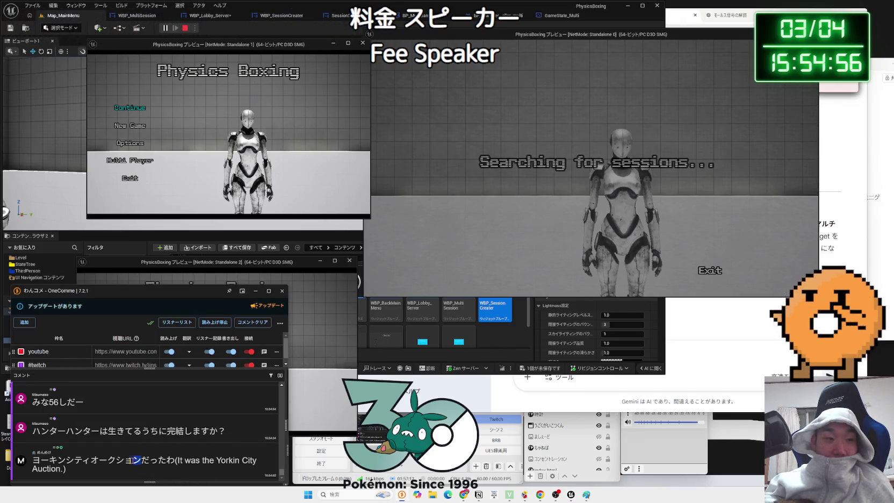
pyautogui.moveTo(137, 460); pyautogui.dragTo(32, 460)
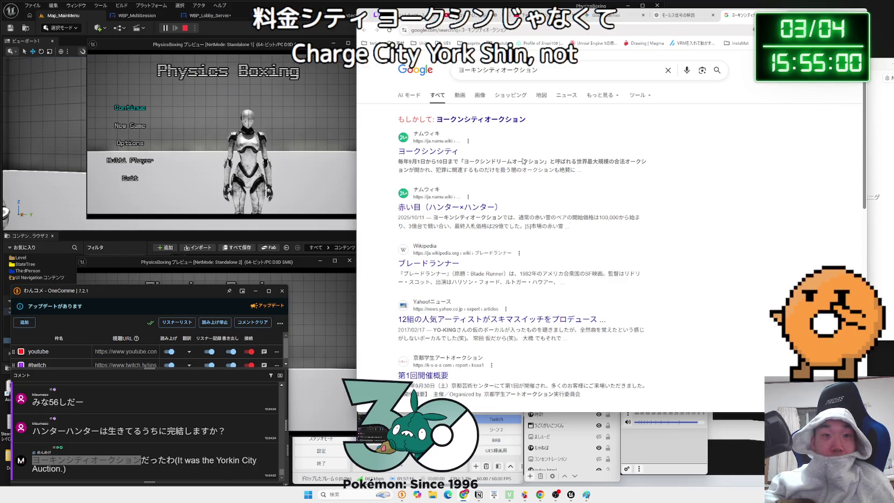
# - Read the first result for the comment's search, then go back to the results
pyautogui.moveTo(548, 162); pyautogui.dragTo(518, 161)
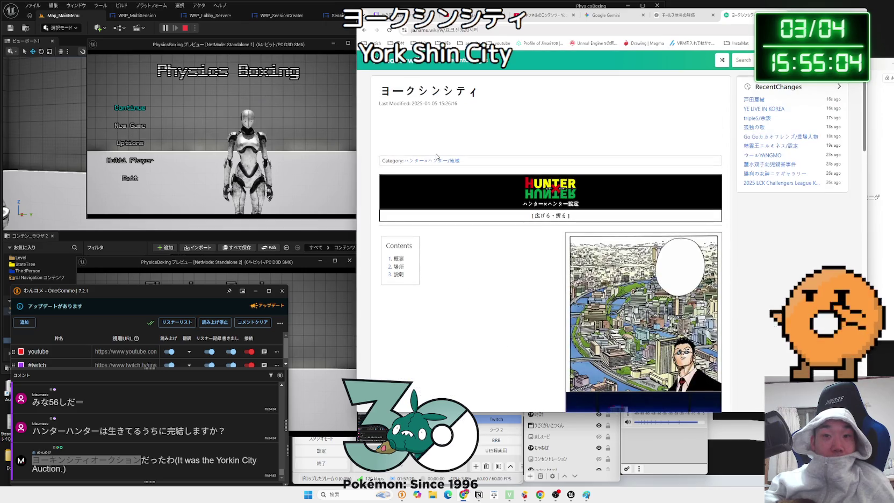
pyautogui.scroll(-4, 555, 189)
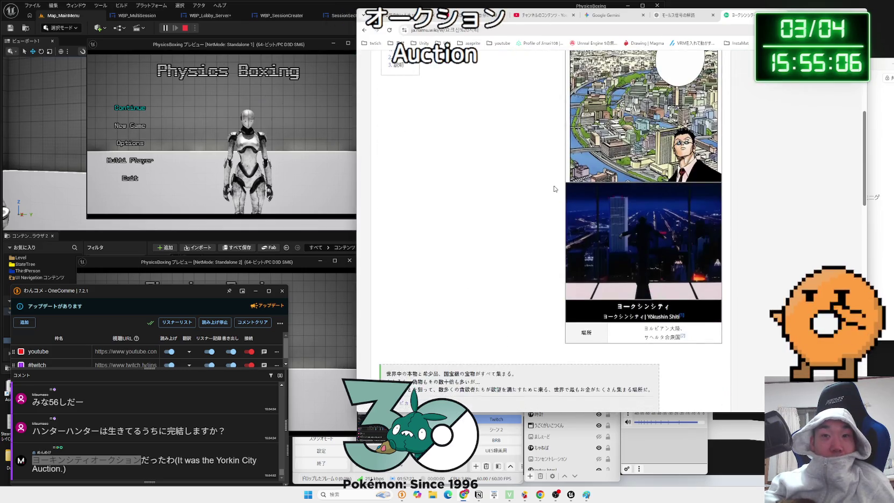
pyautogui.scroll(-3, 555, 188)
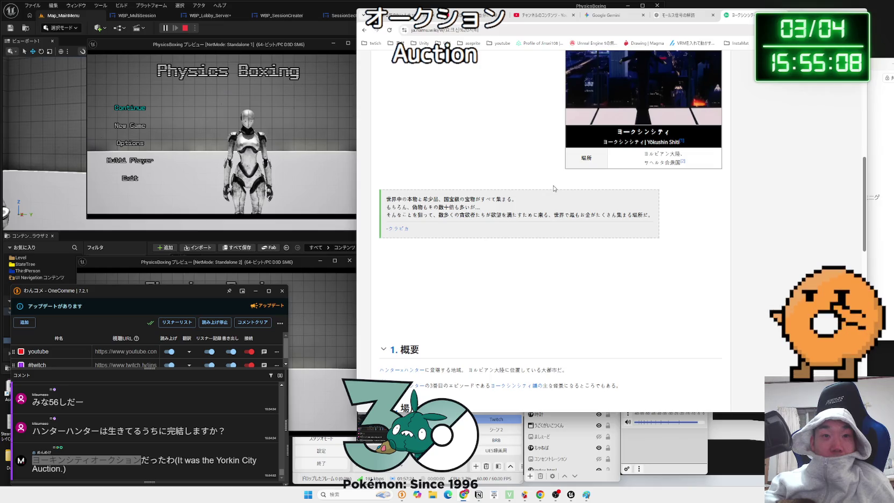
pyautogui.hotkey('alt', 'Left')
pyautogui.scroll(-3, 552, 186)
pyautogui.scroll(4, 551, 185)
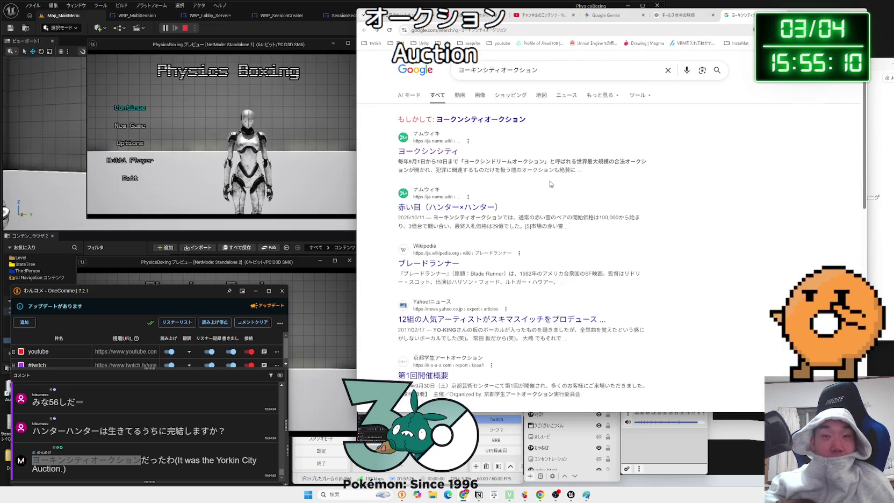
# - Search for ヨークシンシティ オークション and read the AI overview
pyautogui.tripleClick(550, 74)
pyautogui.press('Zenkaku_Hankaku')
pyautogui.write('よー')
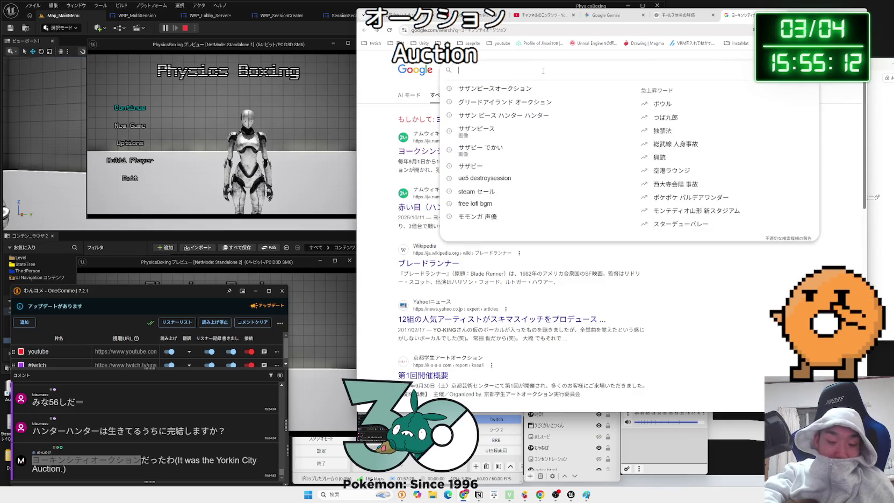
pyautogui.write('くしんしてぃ')
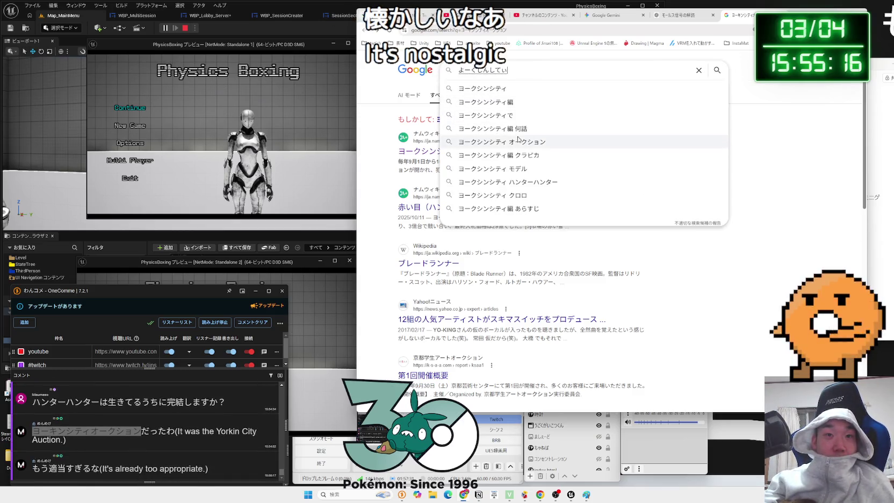
pyautogui.click(518, 141)
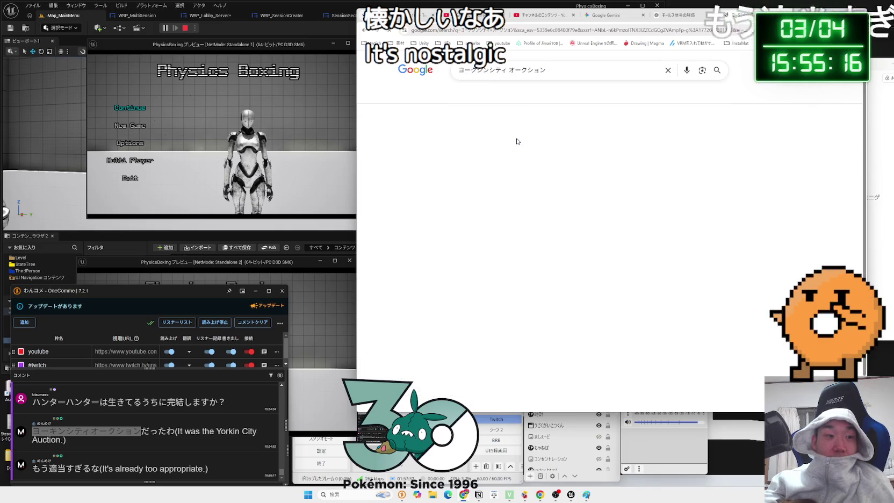
pyautogui.scroll(3, 191, 448)
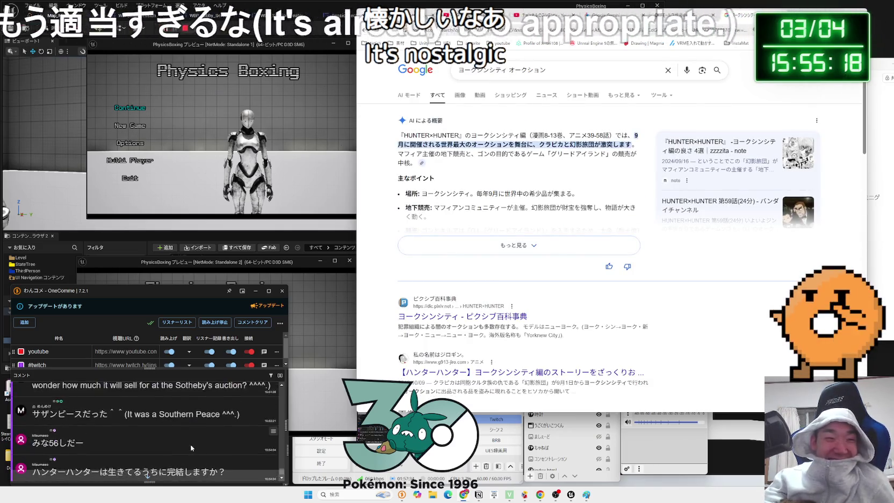
pyautogui.scroll(-4, 191, 447)
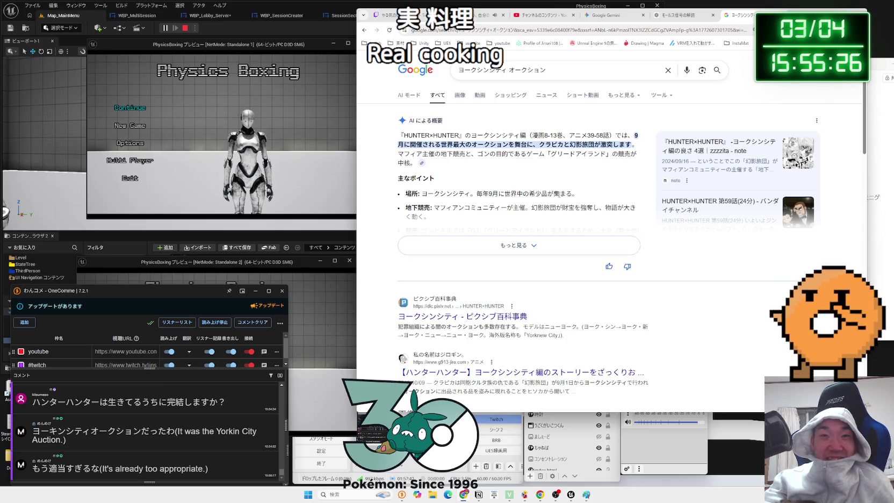
pyautogui.moveTo(440, 144)
pyautogui.mouseDown()
pyautogui.moveTo(601, 154)
pyautogui.moveTo(516, 145)
pyautogui.mouseUp()
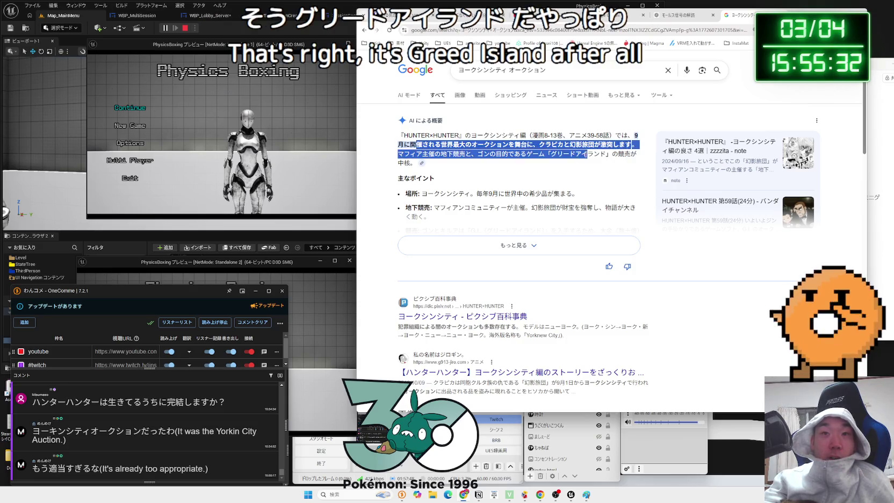
pyautogui.click(515, 178)
# - Preview the Hunter×Hunter image results, then switch to the Gemini chat
pyautogui.scroll(-5, 515, 178)
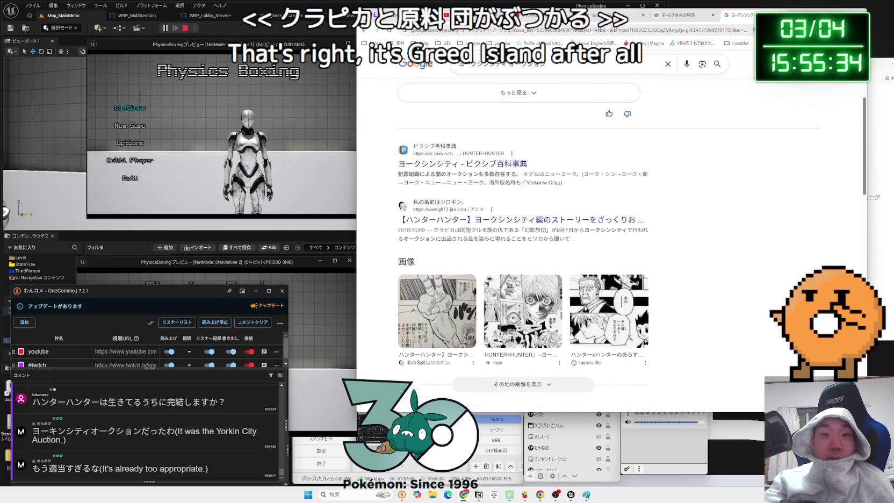
pyautogui.click(520, 215)
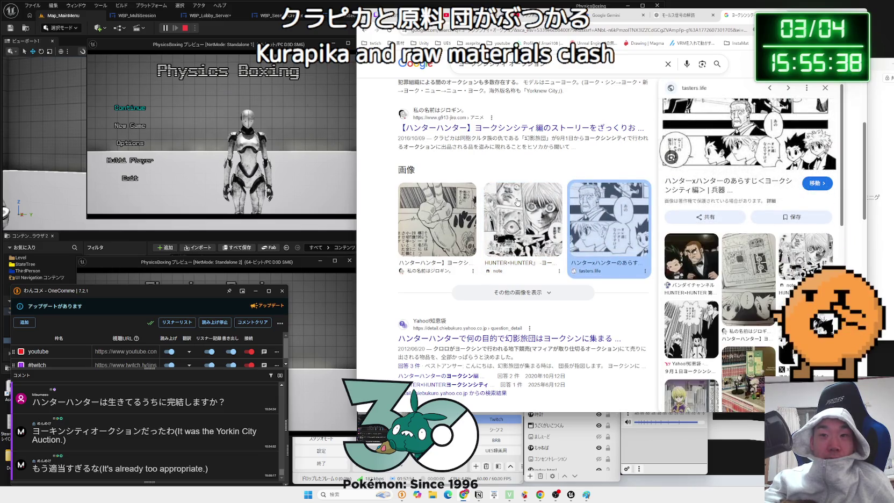
pyautogui.click(473, 197)
pyautogui.scroll(-9, 485, 195)
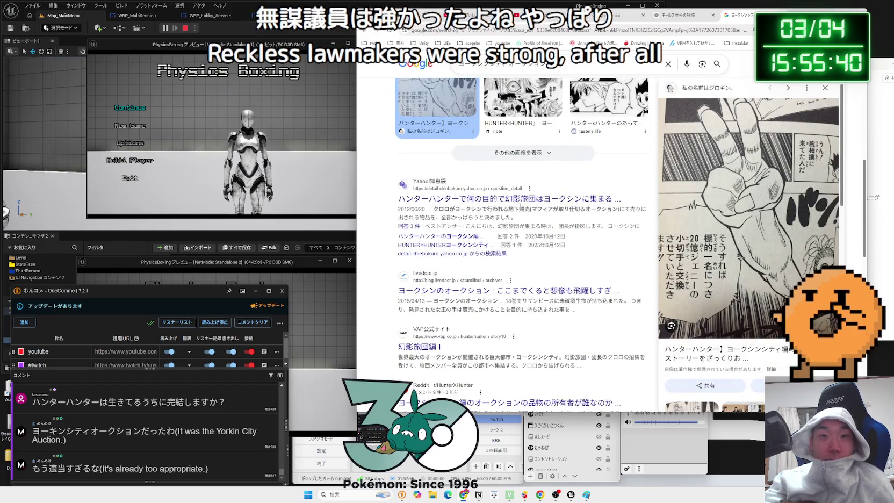
pyautogui.scroll(-3, 519, 208)
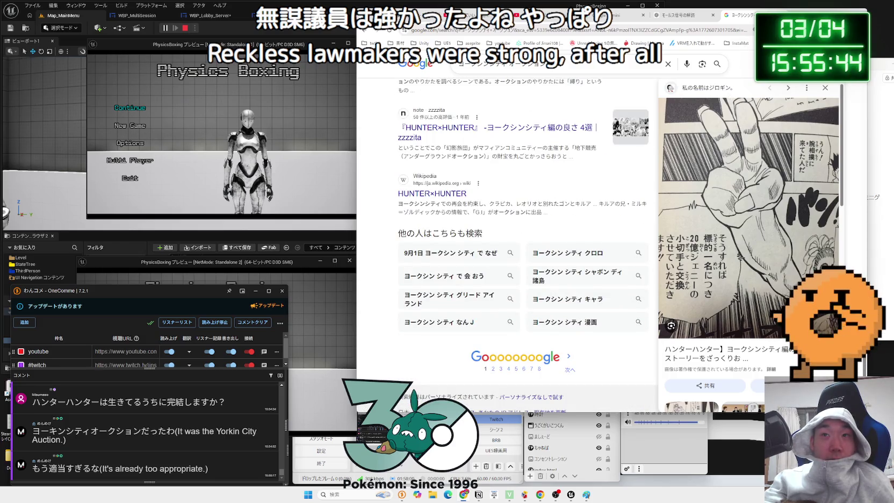
pyautogui.click(644, 17)
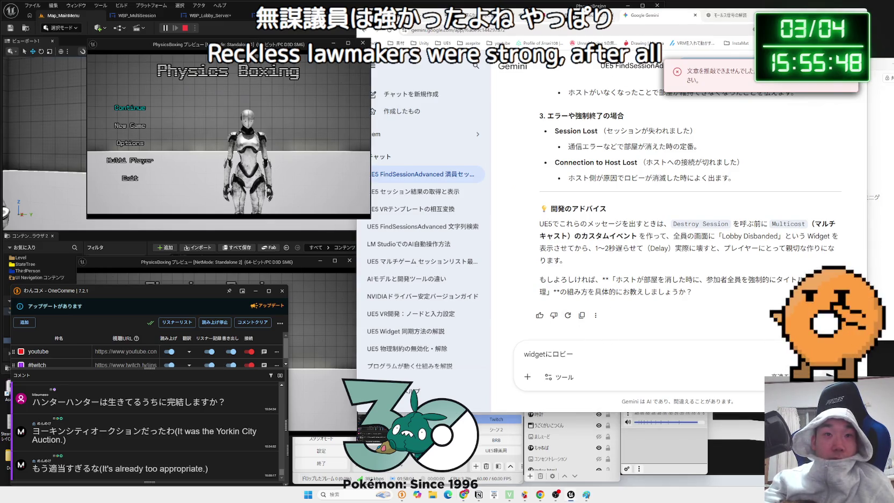
# - Hide the browser and host a new session lobby in the main preview
pyautogui.click(827, 10)
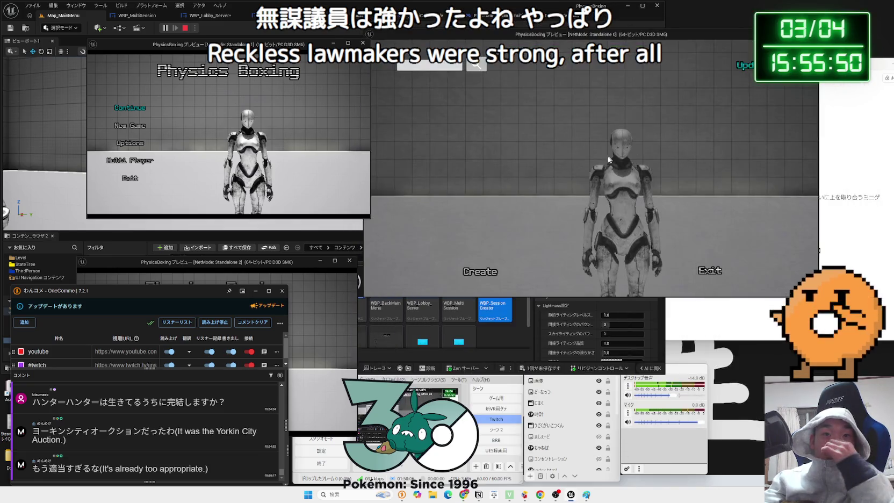
pyautogui.click(493, 268)
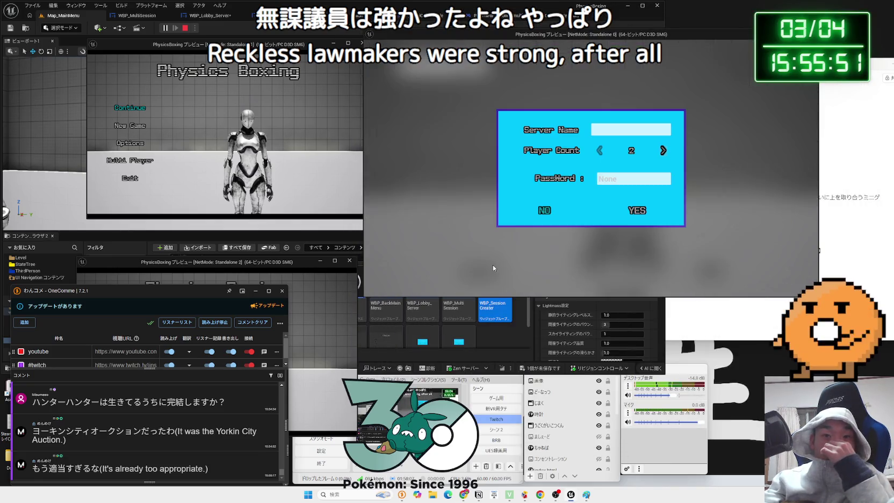
pyautogui.click(639, 209)
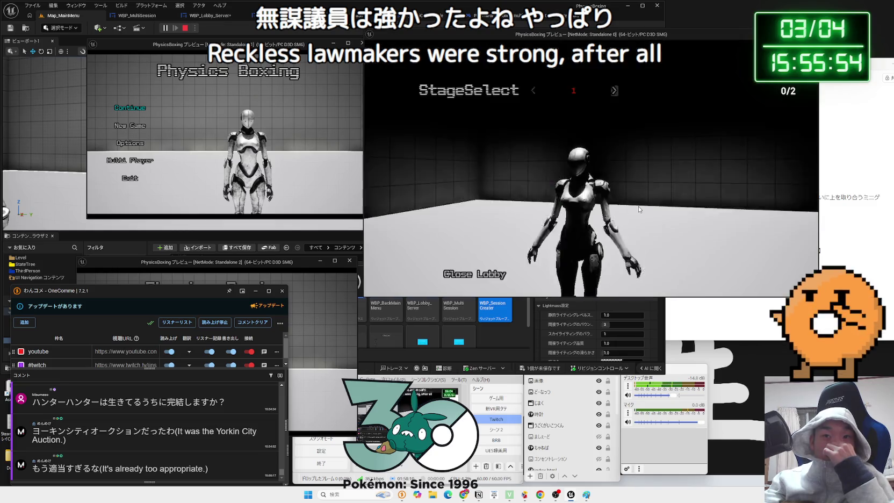
# - Close the lobby, open the multiplayer session search, and rearrange the preview windows
pyautogui.click(483, 273)
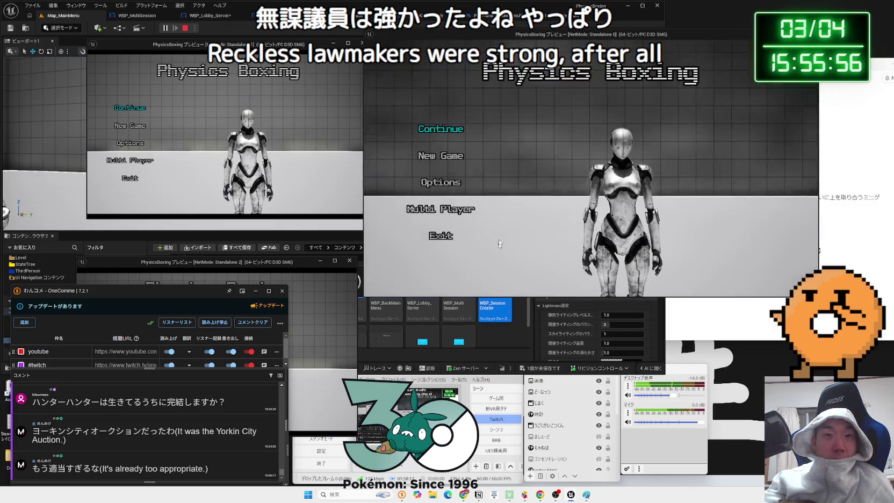
pyautogui.click(524, 246)
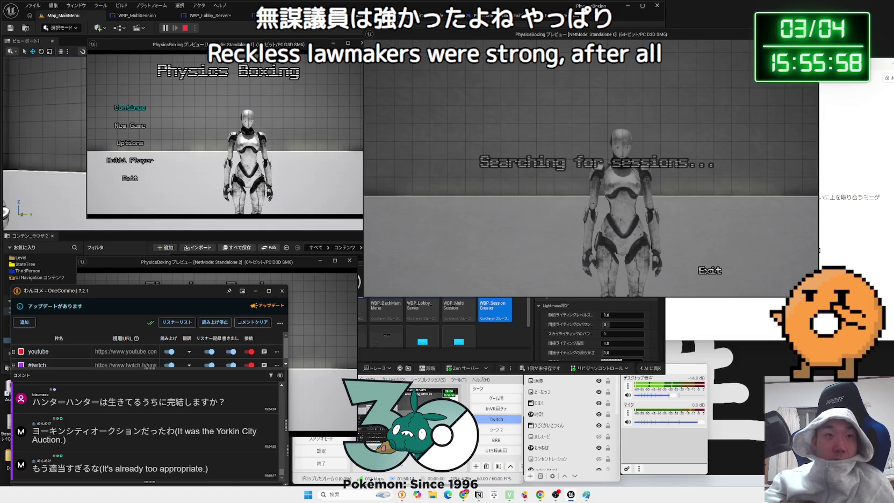
pyautogui.moveTo(322, 44); pyautogui.dragTo(294, 43)
pyautogui.moveTo(274, 267)
pyautogui.mouseDown()
pyautogui.moveTo(264, 197)
pyautogui.moveTo(273, 222)
pyautogui.mouseUp()
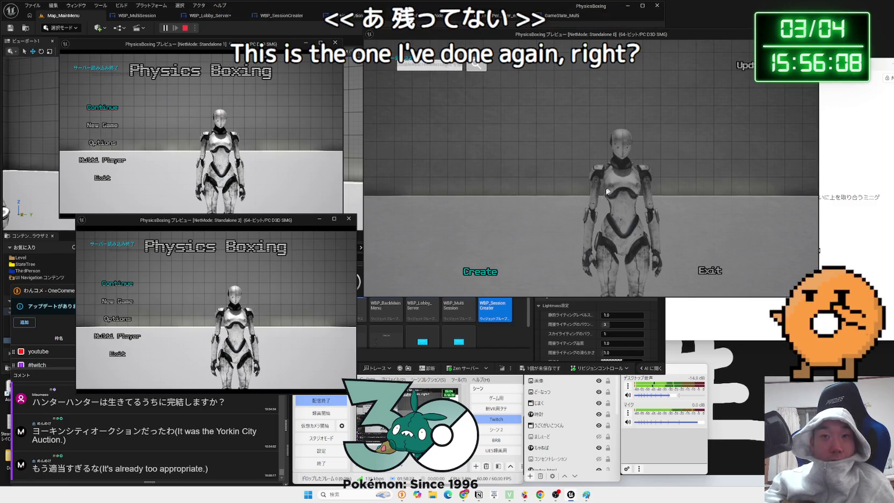
# - Host a new session for 3 players while sending the second client to session search
pyautogui.click(486, 273)
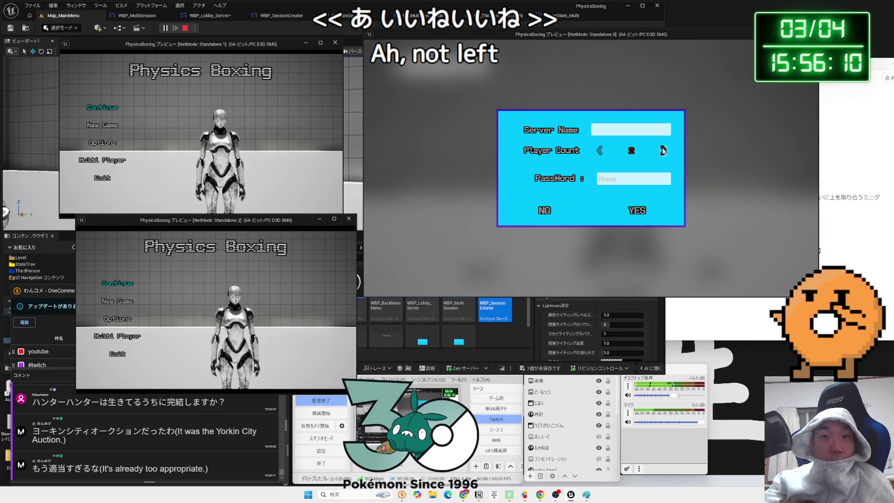
pyautogui.click(124, 337)
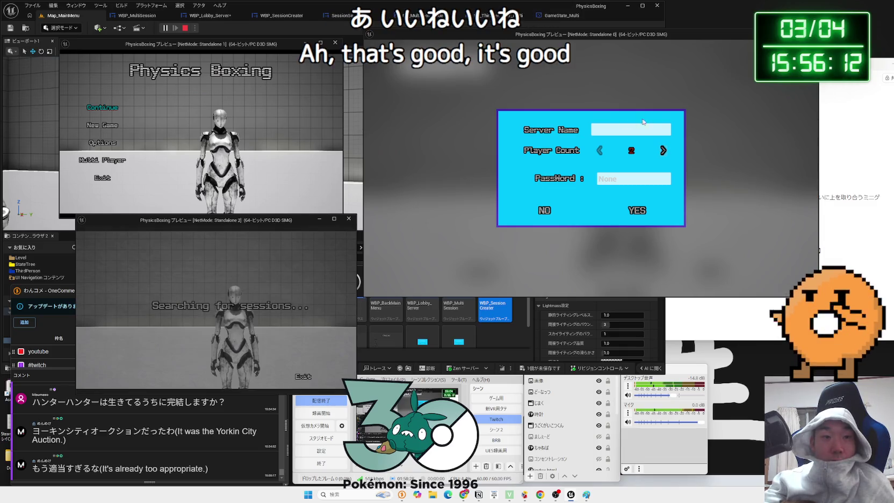
pyautogui.click(664, 151)
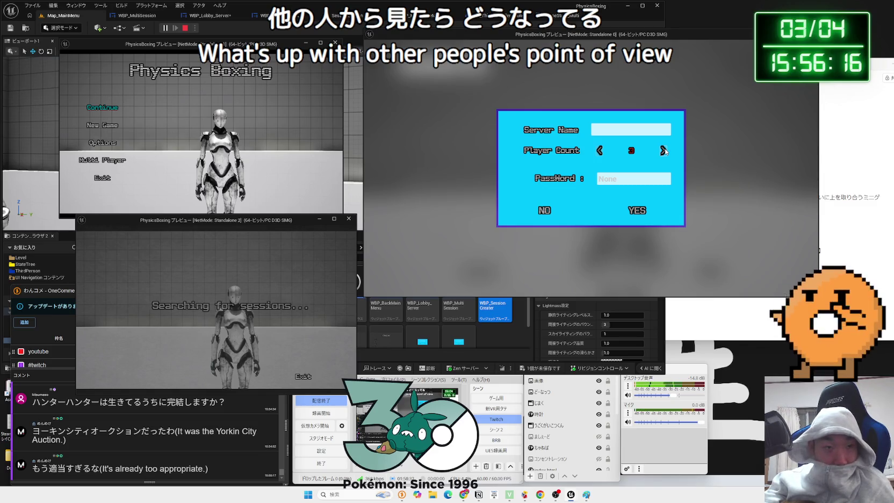
pyautogui.moveTo(329, 219); pyautogui.dragTo(300, 236)
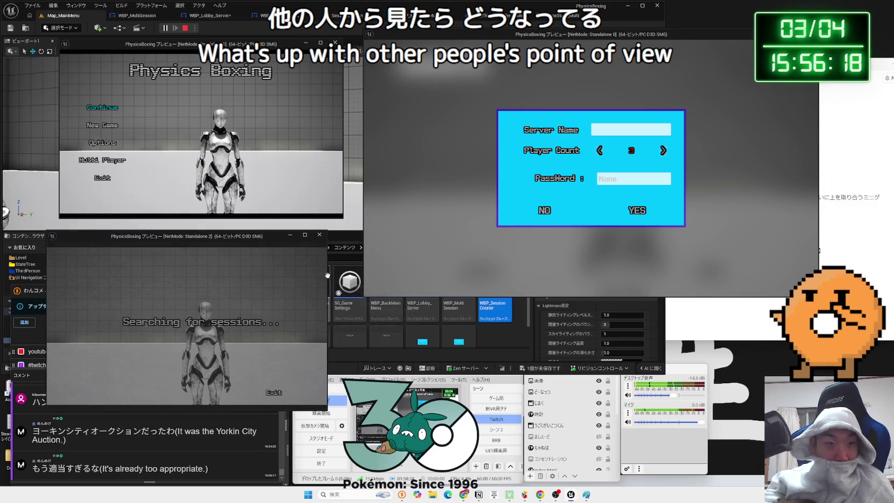
pyautogui.moveTo(330, 276); pyautogui.dragTo(359, 274)
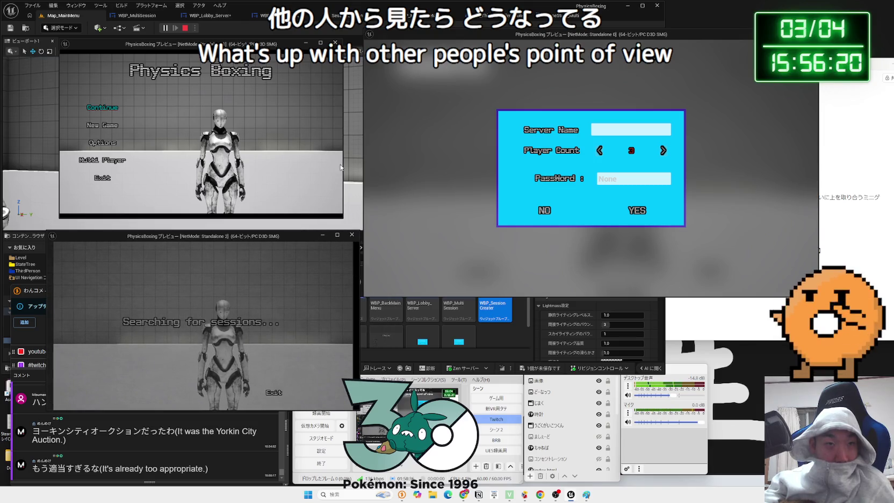
pyautogui.moveTo(344, 165); pyautogui.dragTo(375, 143)
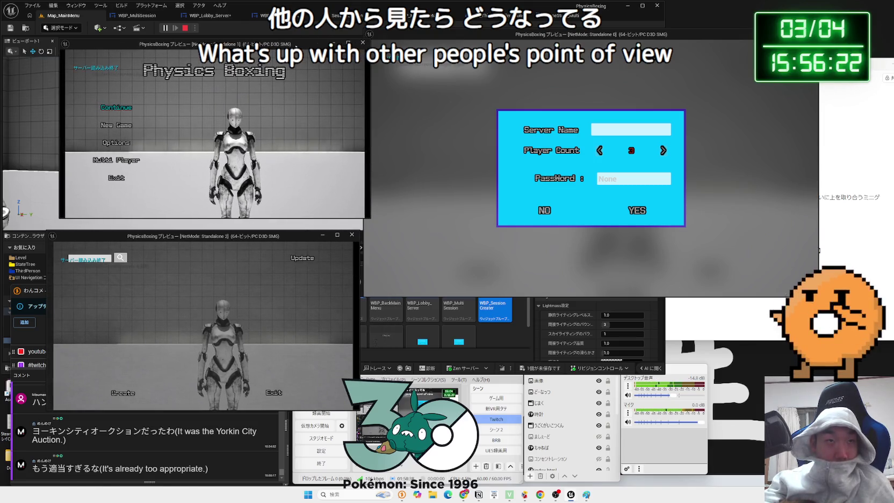
pyautogui.click(638, 211)
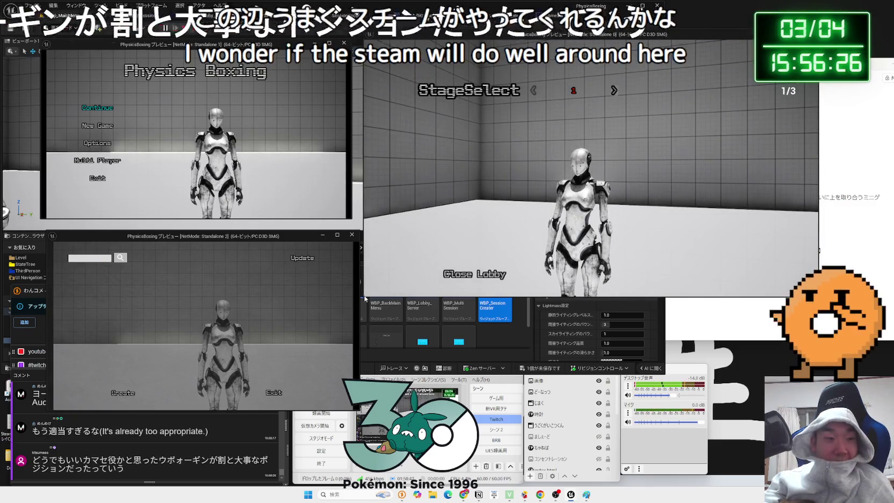
# - Refresh the second client's session list to find the hosted lobby, Players 1/3
pyautogui.hotkey('alt', 'Tab')
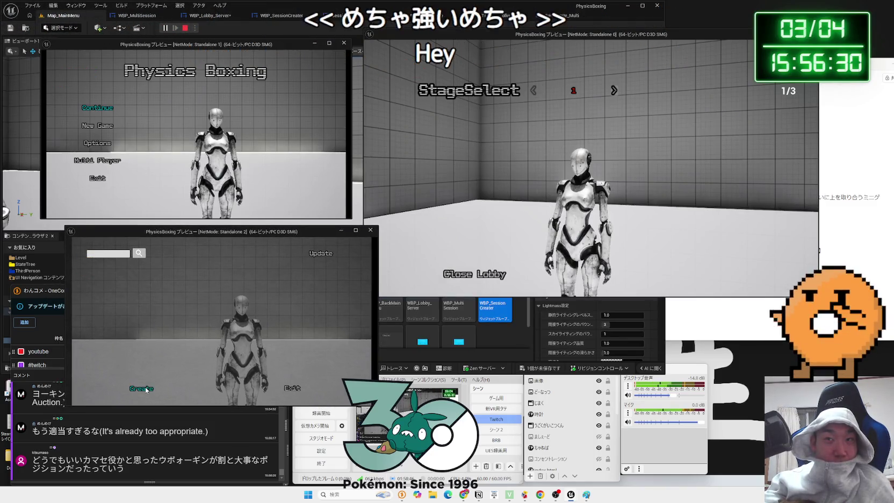
pyautogui.click(323, 255)
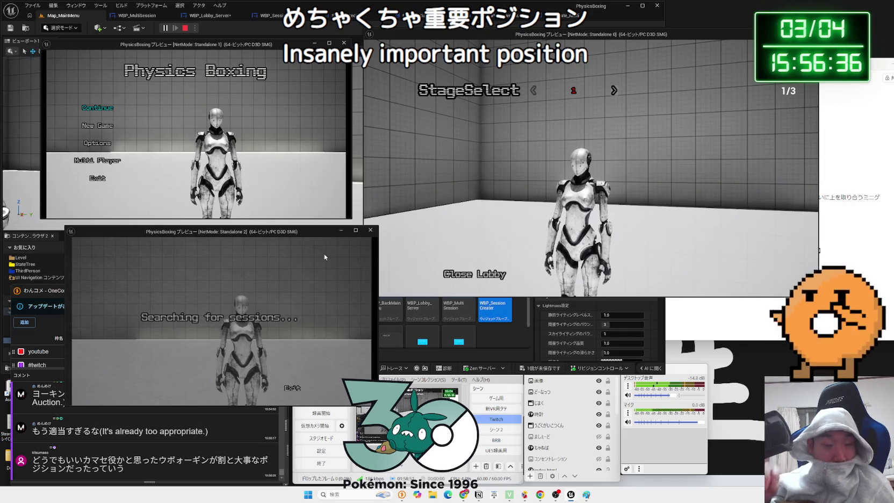
pyautogui.moveTo(308, 231); pyautogui.dragTo(283, 227)
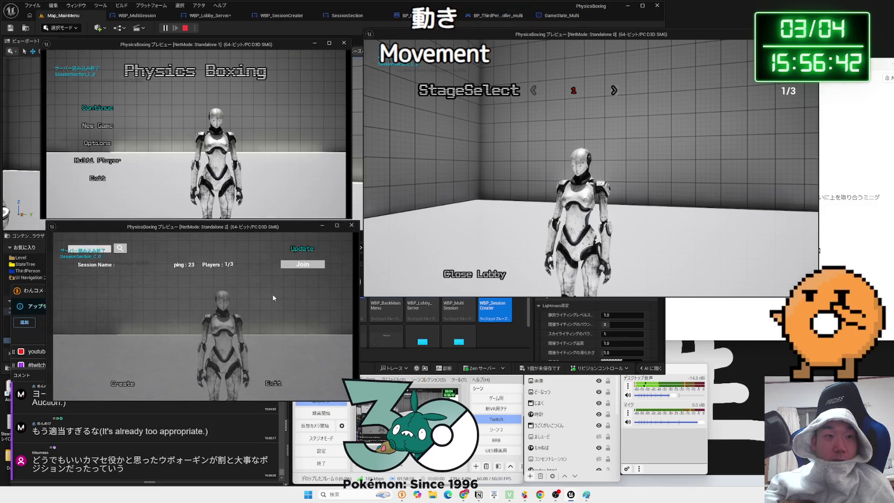
# - Join the listed lobby from the second client and start a session search in the first client
pyautogui.click(300, 269)
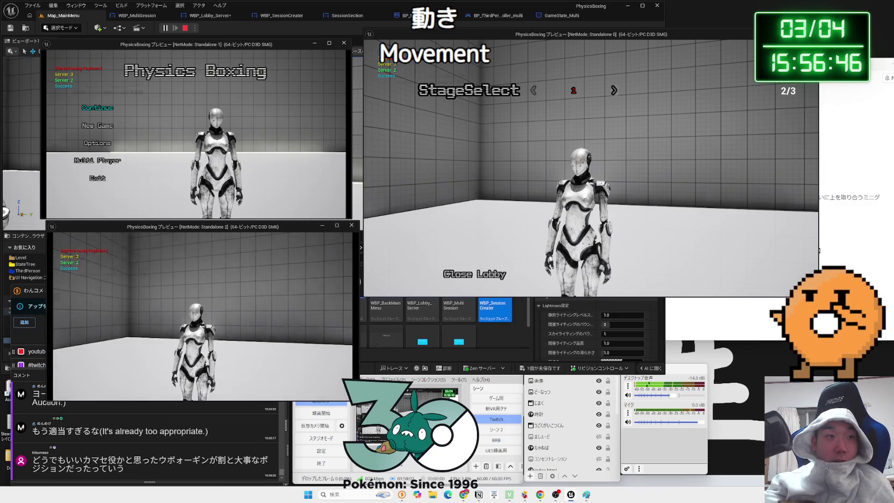
pyautogui.hotkey('alt', 'Tab')
pyautogui.click(91, 164)
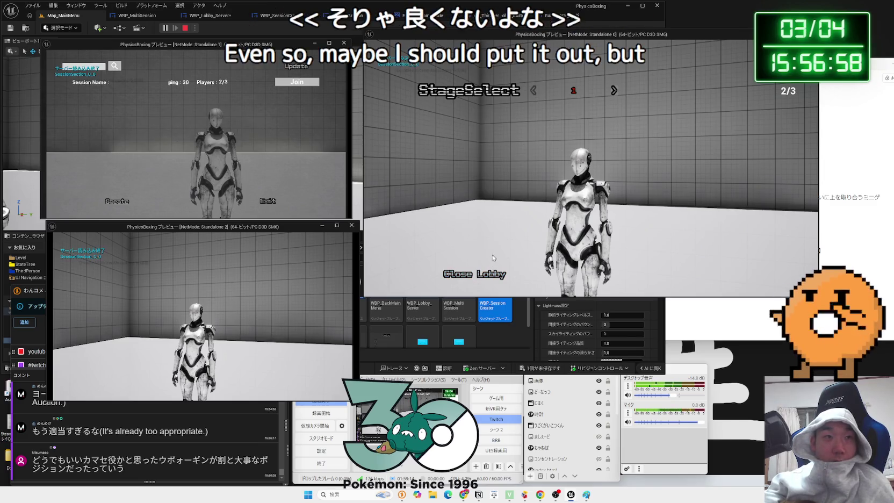
# - Close the lobby from the host, then start session searches in the host and second client
pyautogui.click(481, 276)
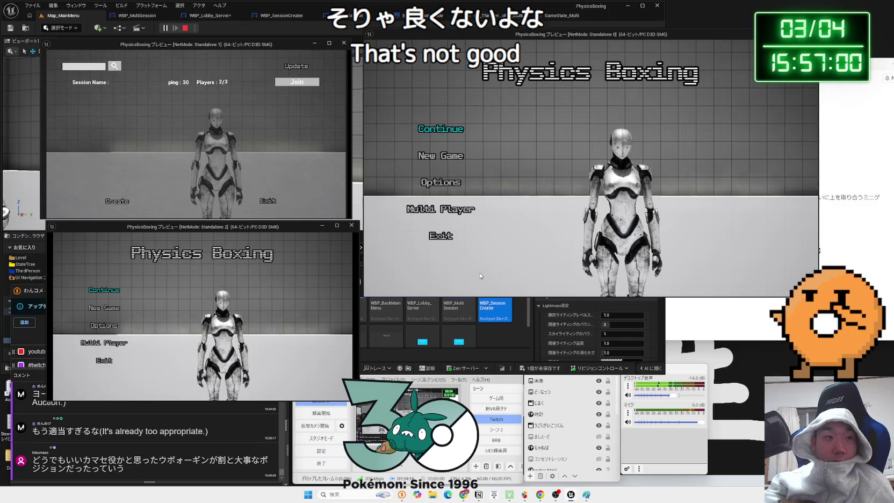
pyautogui.click(441, 209)
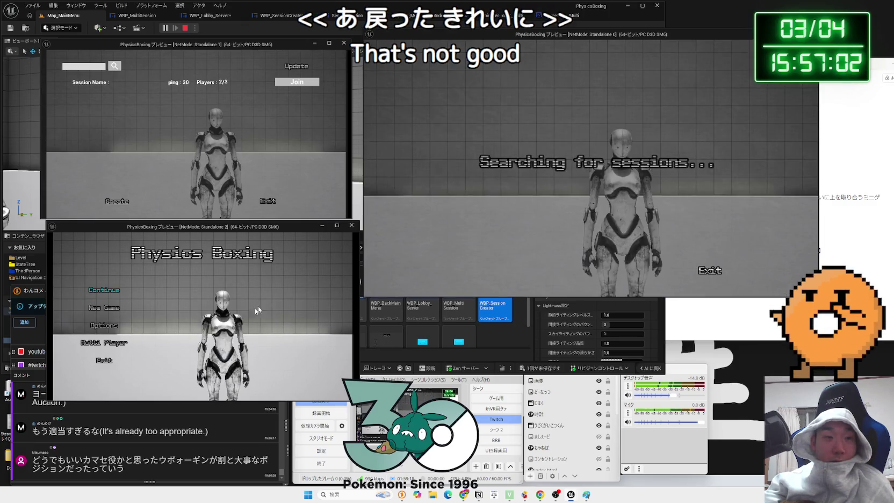
pyautogui.click(109, 349)
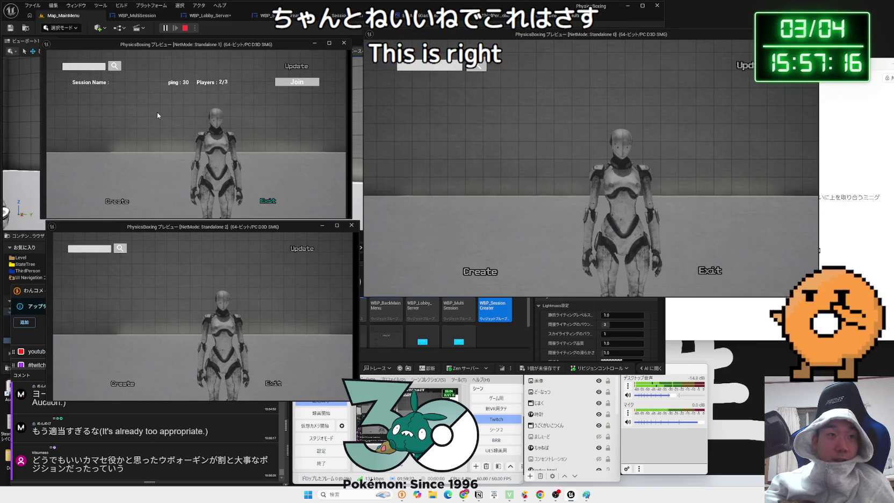
# - Confirm the stale session can't be joined, refresh the list, and cancel a session creation attempt
pyautogui.click(289, 83)
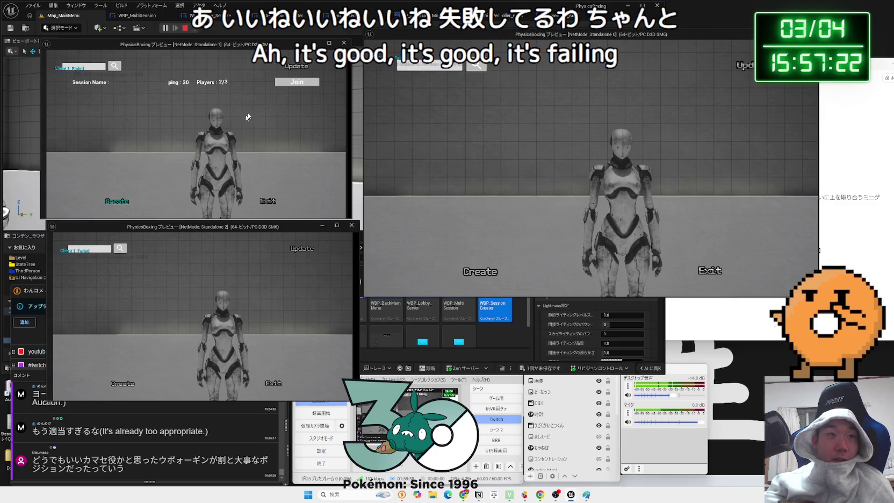
pyautogui.click(294, 66)
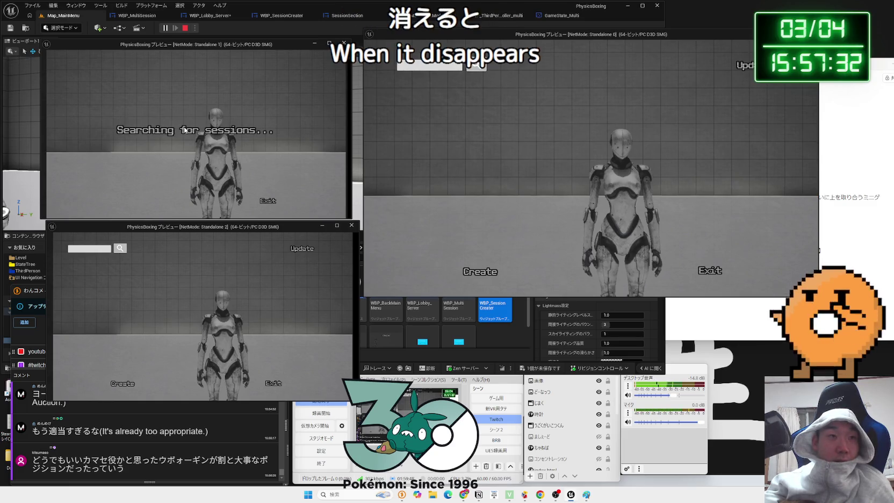
pyautogui.click(130, 385)
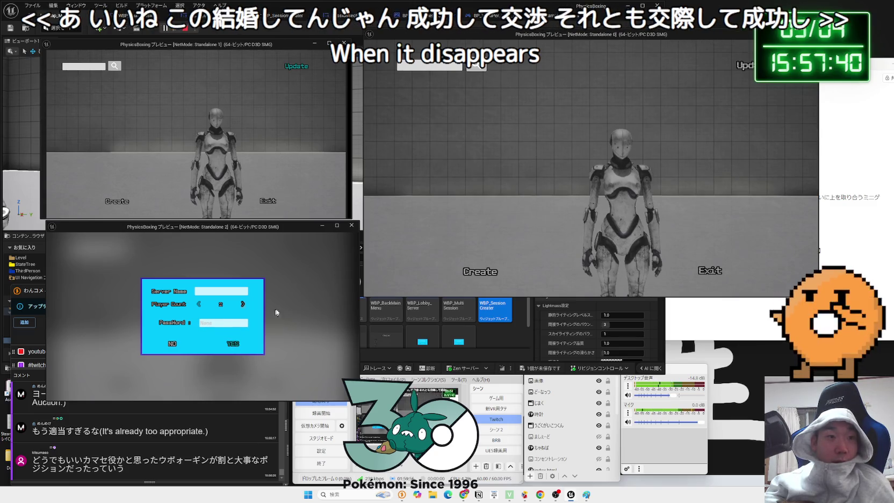
pyautogui.click(172, 345)
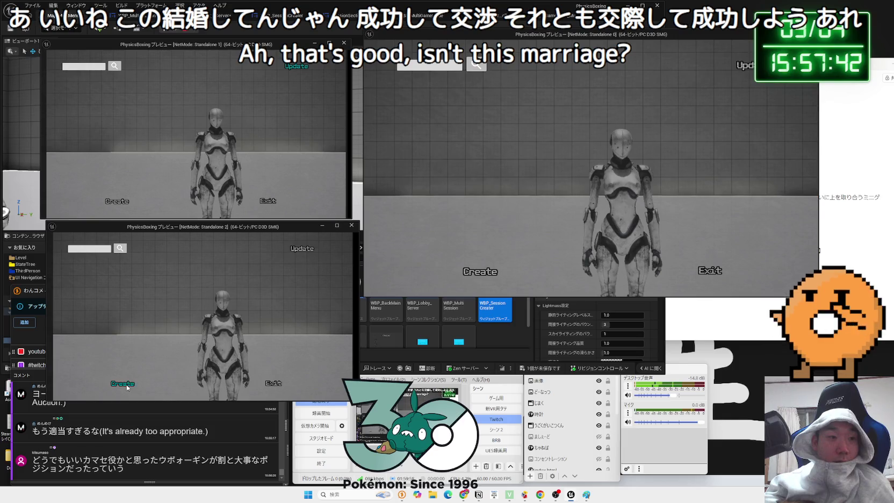
# - Create a session from the second client, then host a fresh 2-player lobby from the main window
pyautogui.click(123, 384)
pyautogui.click(232, 345)
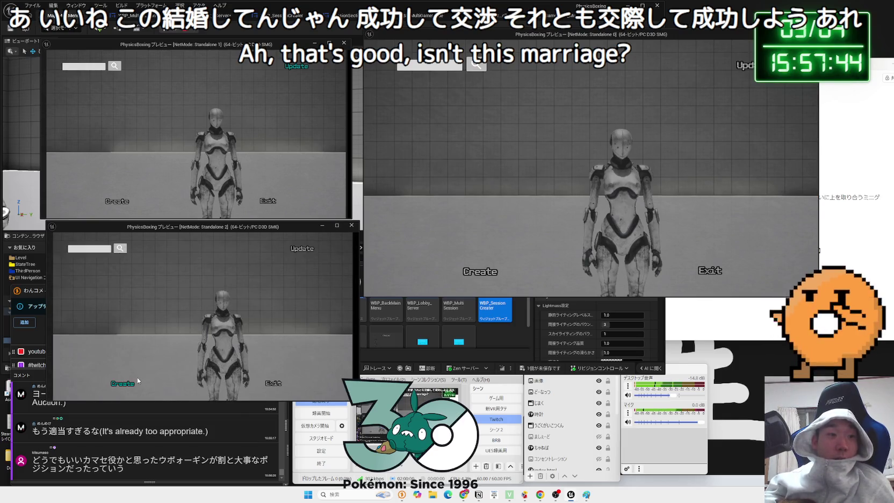
pyautogui.click(484, 272)
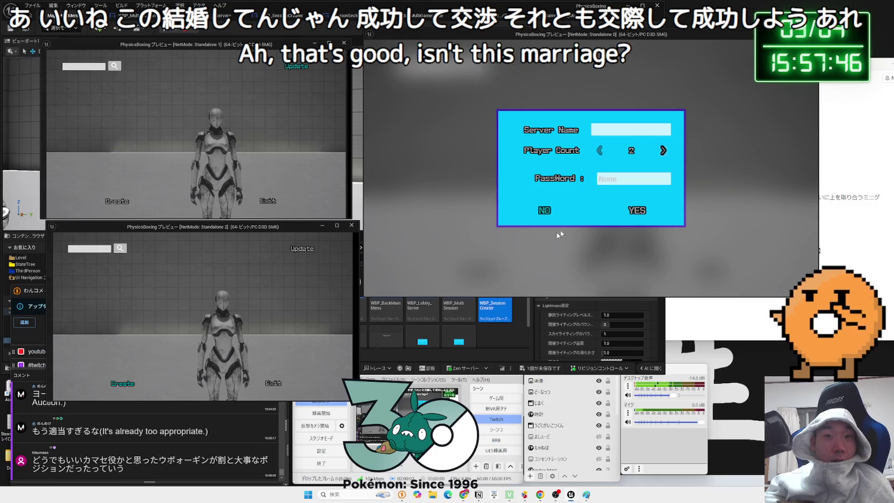
pyautogui.click(630, 210)
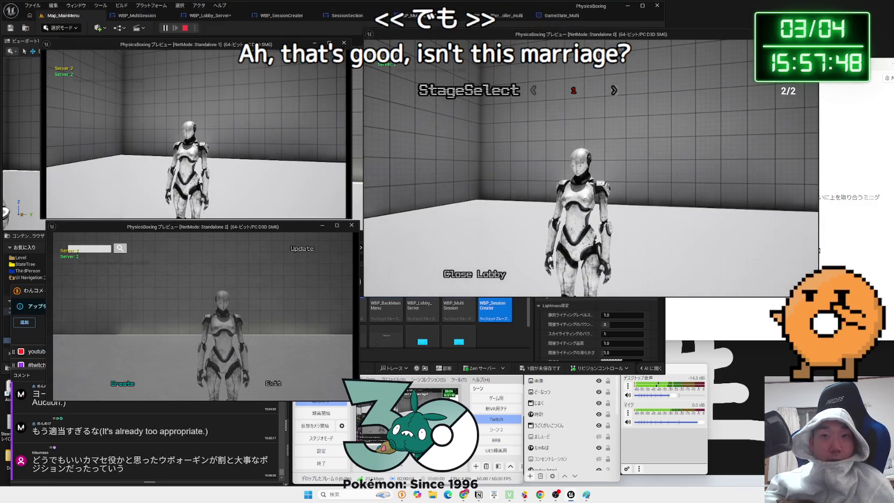
# - Close the lobby for every player, returning to the menu, and start a session search in the first client
pyautogui.hotkey('alt', 'Tab')
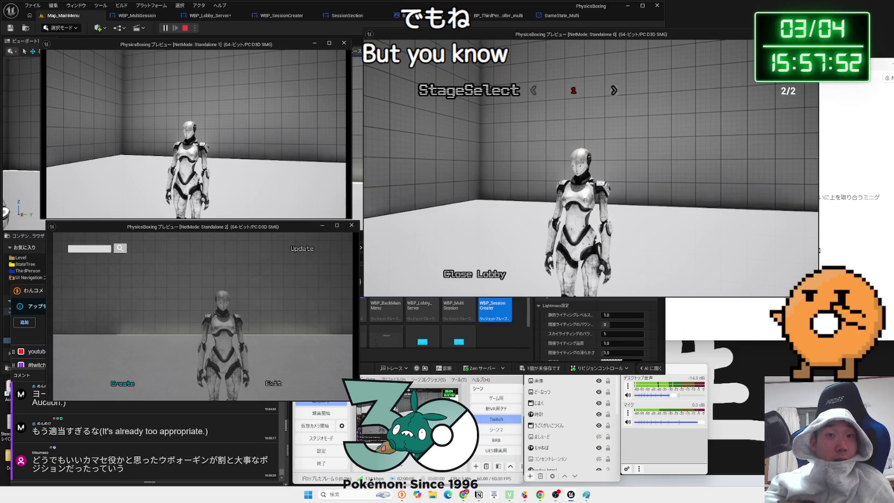
pyautogui.hotkey('alt', 'Tab')
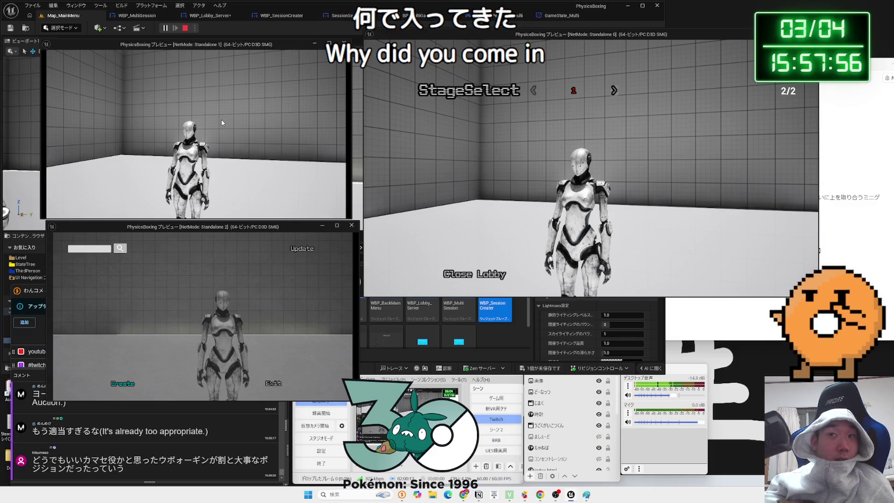
pyautogui.click(471, 278)
pyautogui.click(505, 233)
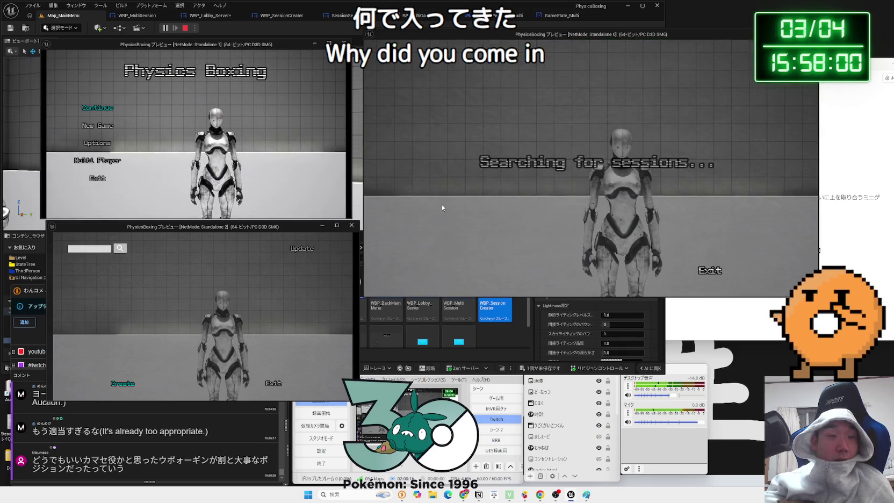
pyautogui.click(97, 160)
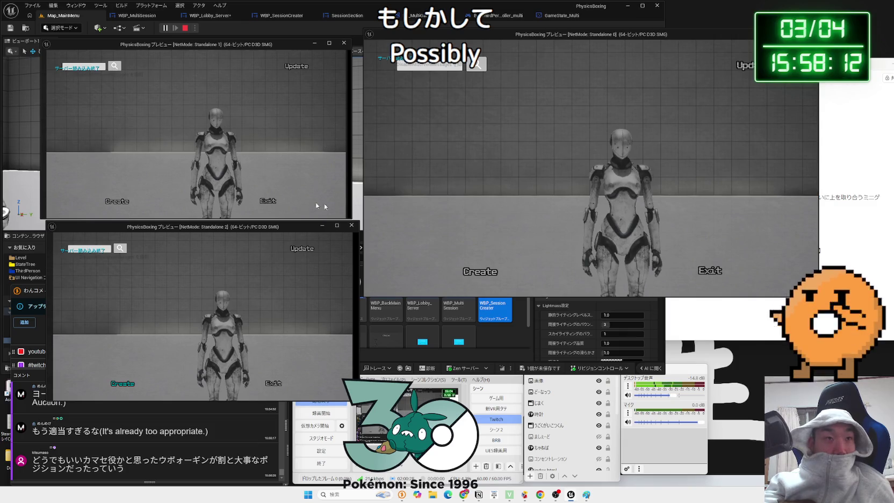
# - Cancel session creation in the first client, then quit and stop the game previews
pyautogui.click(118, 202)
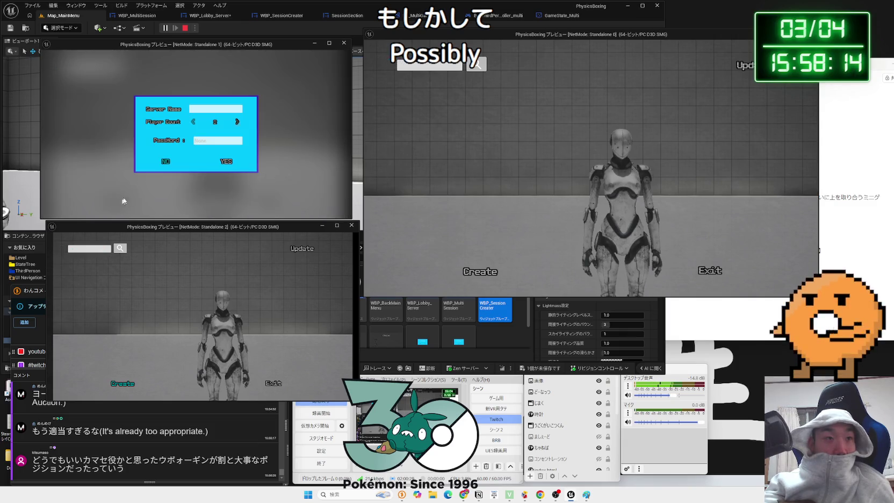
pyautogui.click(225, 165)
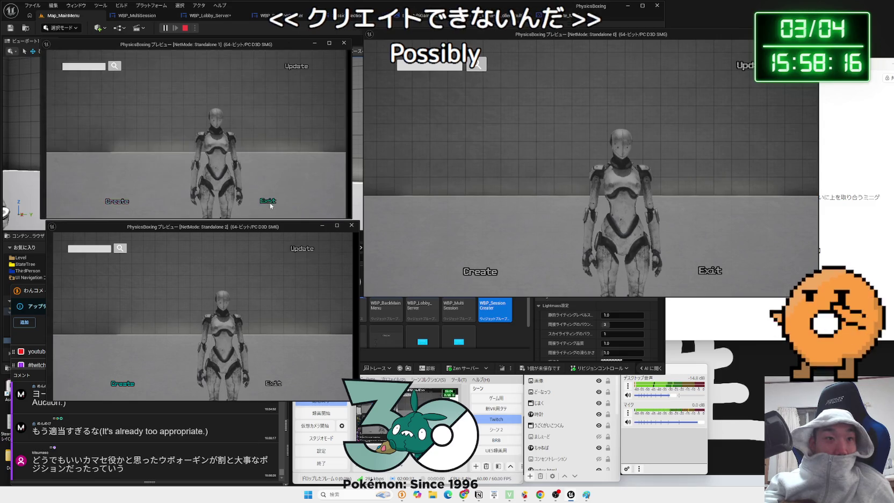
pyautogui.click(100, 178)
pyautogui.click(224, 150)
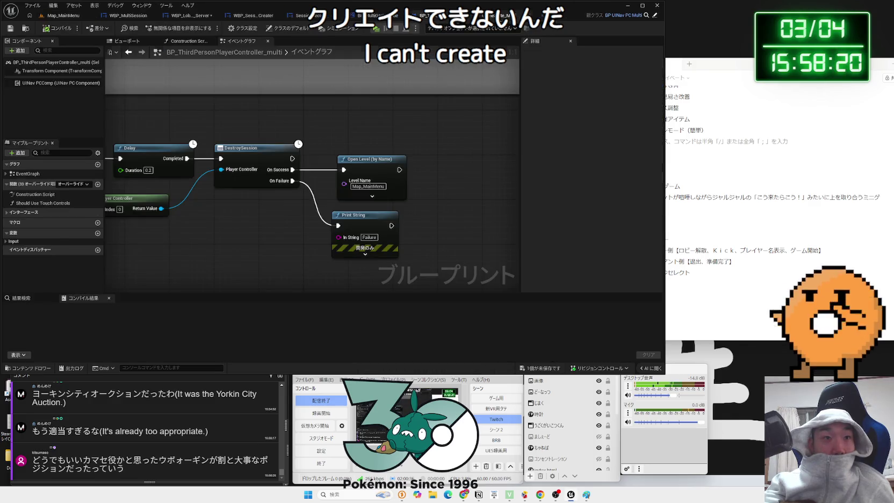
# - In BP_ThirdPersonPlayerController_multi's graph, reposition Get Player Controller beside the BackLobby event
pyautogui.click(378, 17)
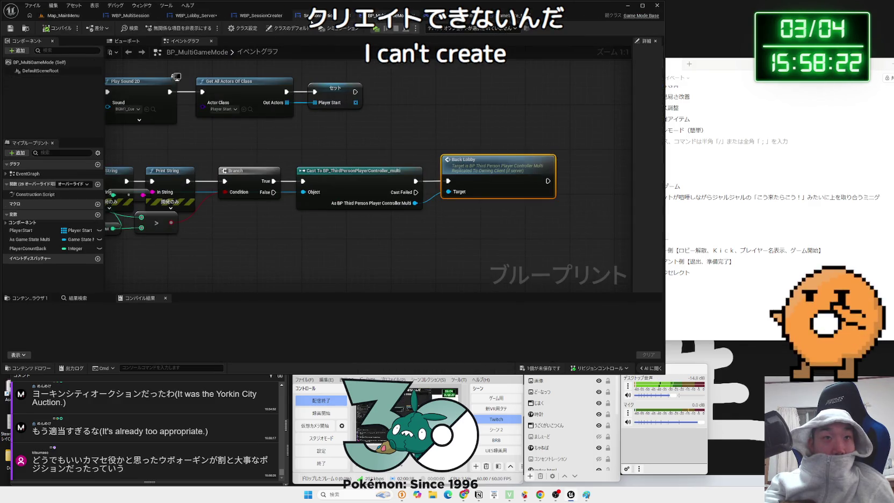
pyautogui.click(318, 15)
pyautogui.click(378, 15)
pyautogui.click(428, 15)
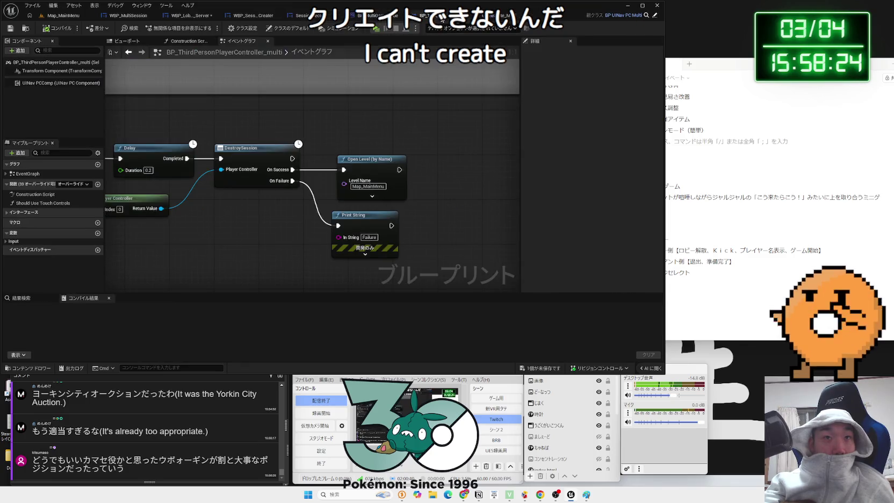
pyautogui.moveTo(262, 116); pyautogui.dragTo(323, 112)
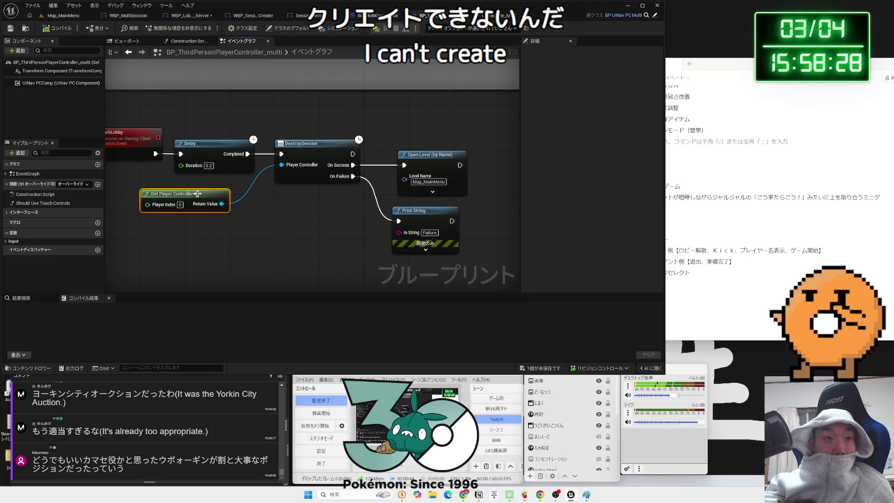
pyautogui.moveTo(195, 193); pyautogui.dragTo(206, 189)
pyautogui.click(223, 219)
pyautogui.moveTo(222, 219); pyautogui.dragTo(249, 217)
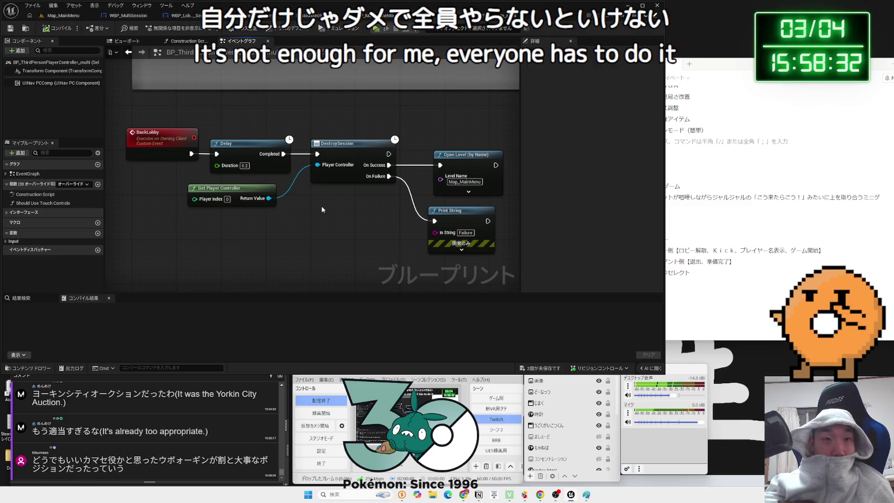
# - Save all unsaved assets, then bring the Gemini chat back to the front
pyautogui.click(543, 370)
pyautogui.click(496, 329)
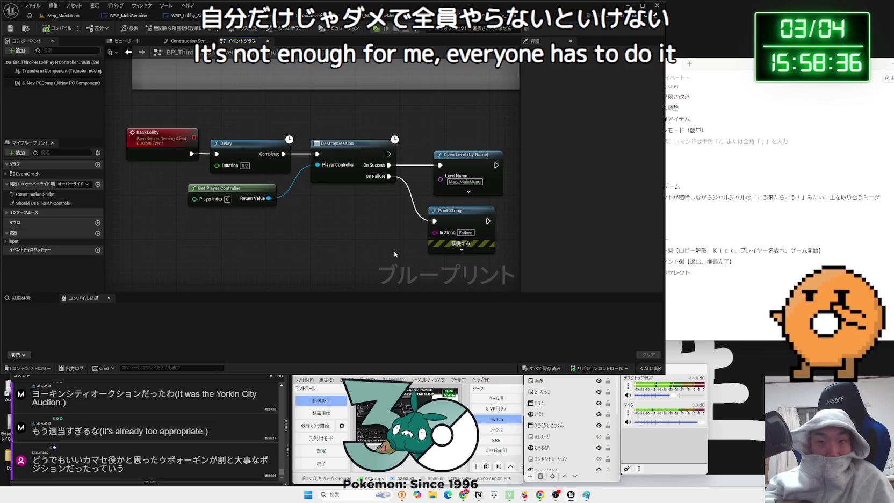
pyautogui.click(464, 495)
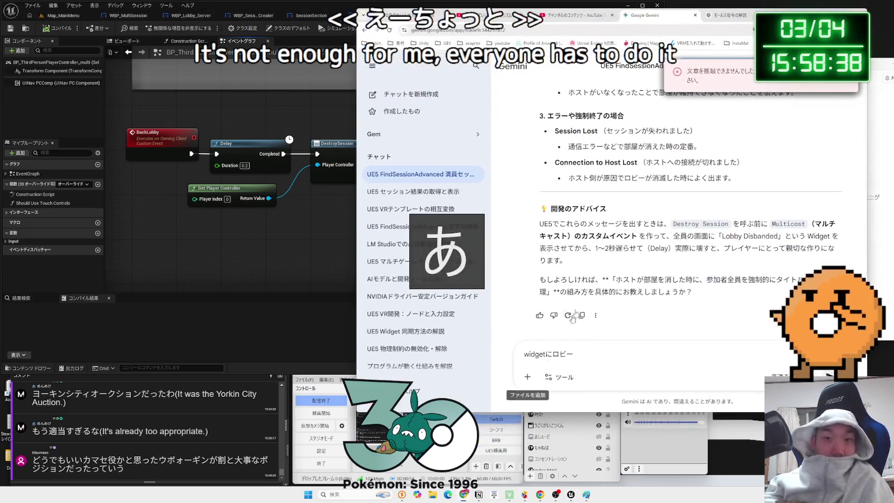
# - Replace the leftover prompt with 'ちょっとわかってきたぞ！PlayerControllerごとにDestroySession' and continue the question
pyautogui.tripleClick(599, 353)
pyautogui.press('BackSpace')
pyautogui.write('ちょっとわかってきt')
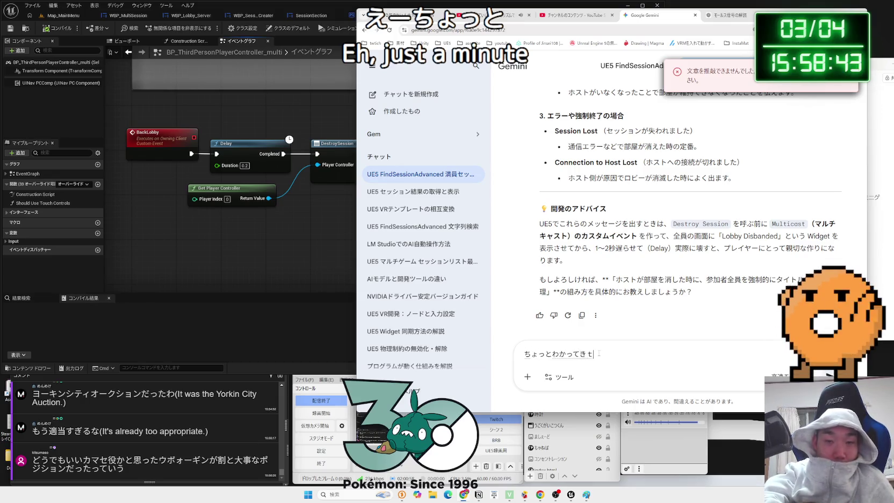
pyautogui.write('たぞ！ＰｌａｙｅｒＣｏｎｔｒｏｌｌｅｒごとに')
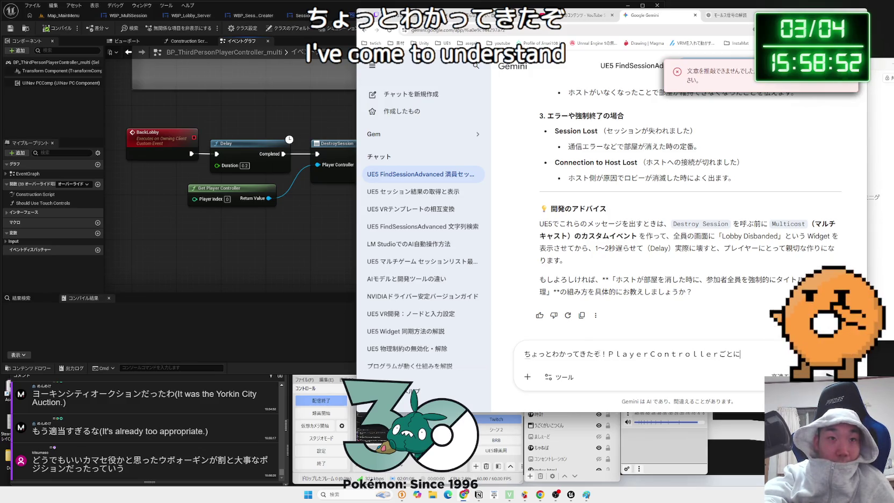
pyautogui.write('toryS')
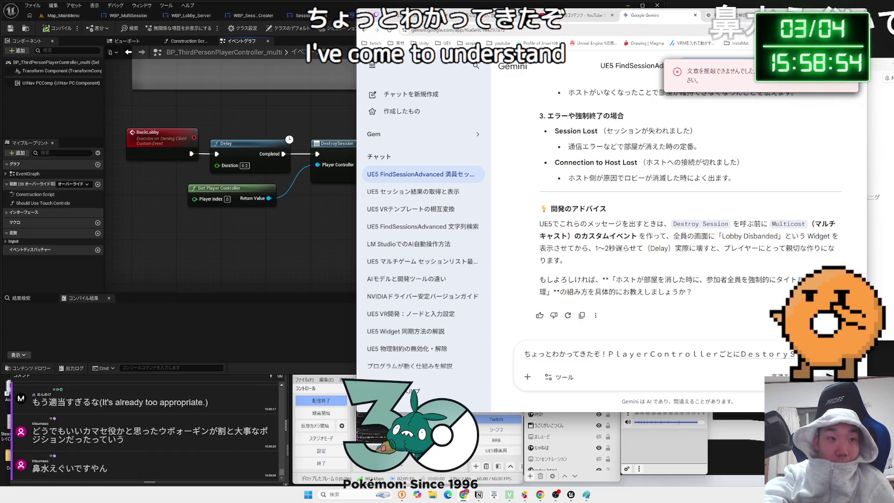
pyautogui.write('ession')
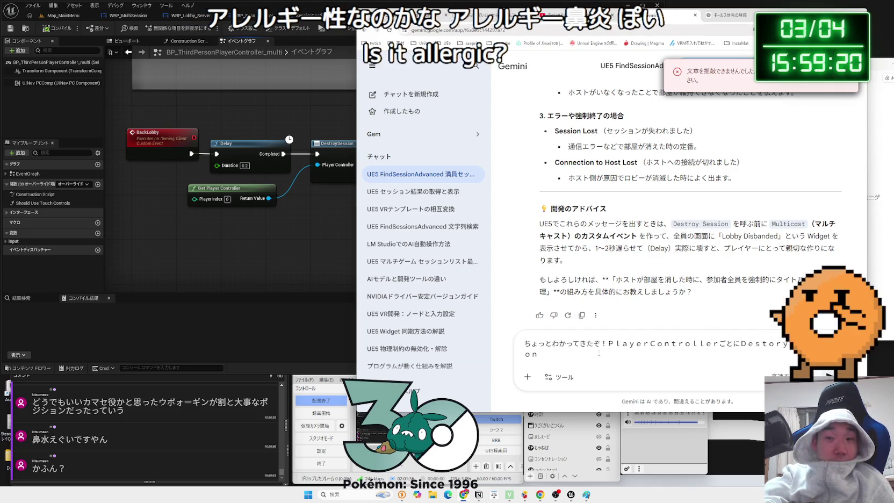
pyautogui.write('し')
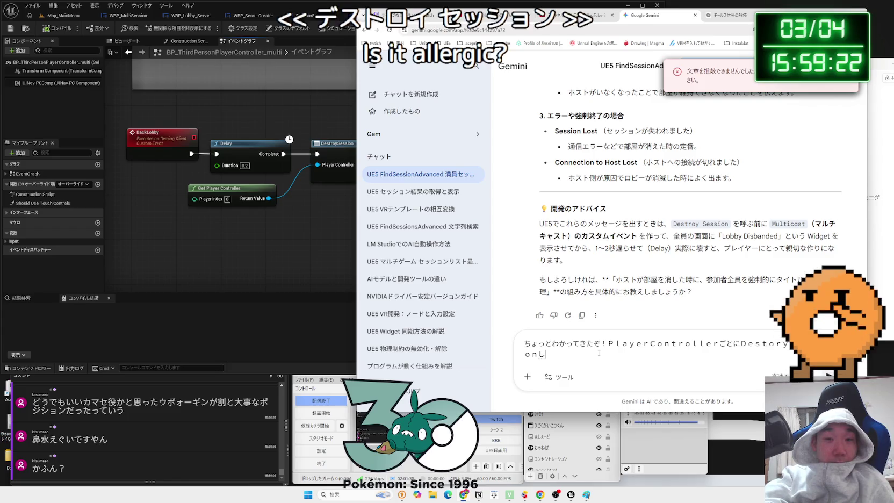
pyautogui.write('ない新しいs')
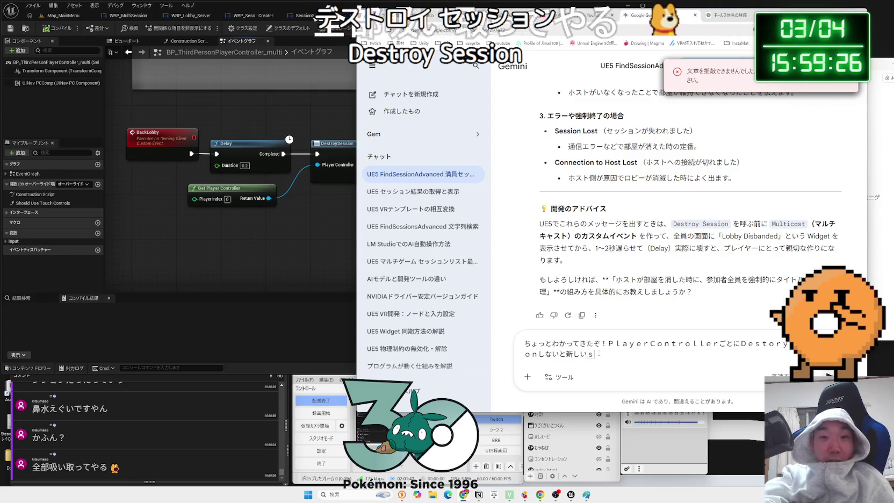
pyautogui.write('セッション')
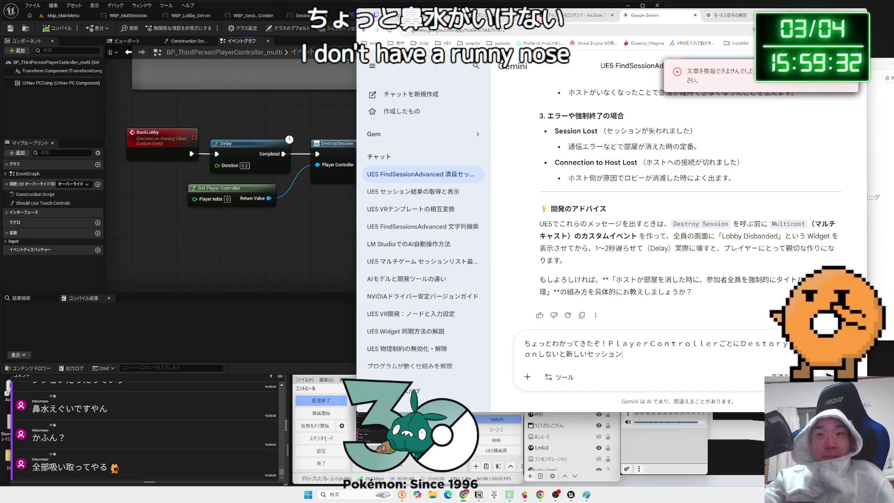
pyautogui.hotkey('ctrl', 't')
pyautogui.write('ぼーつ')
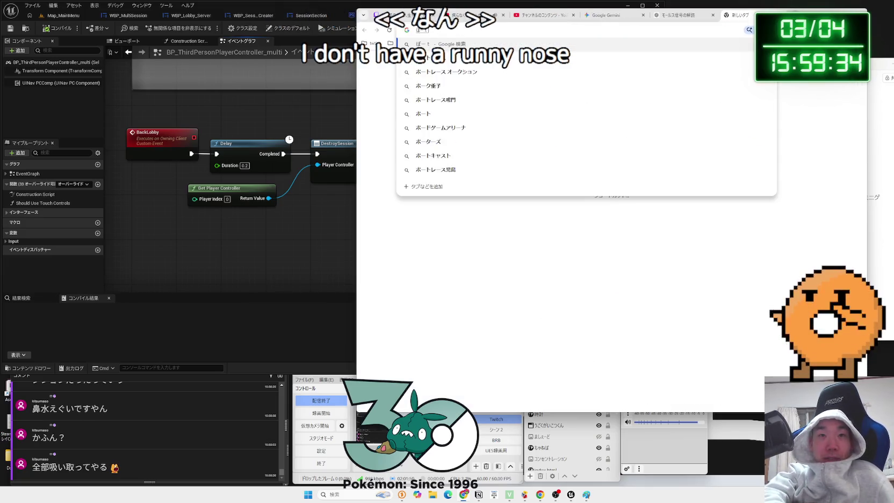
pyautogui.press('BackSpace')
pyautogui.write('ちゃん')
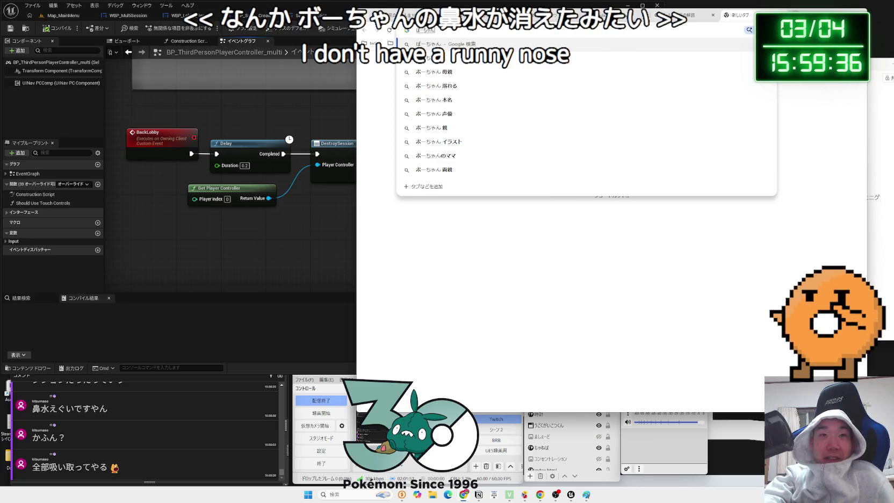
pyautogui.write(' はなみず')
pyautogui.press('space')
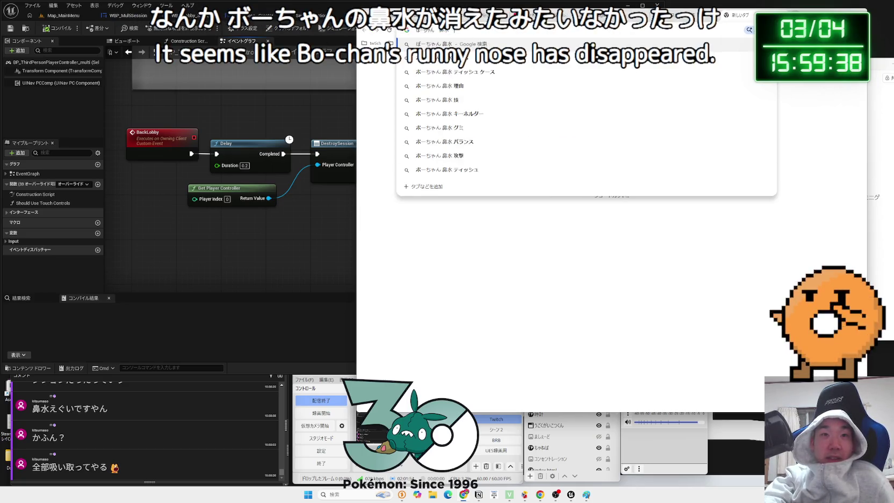
pyautogui.write('なし')
pyautogui.press('Return')
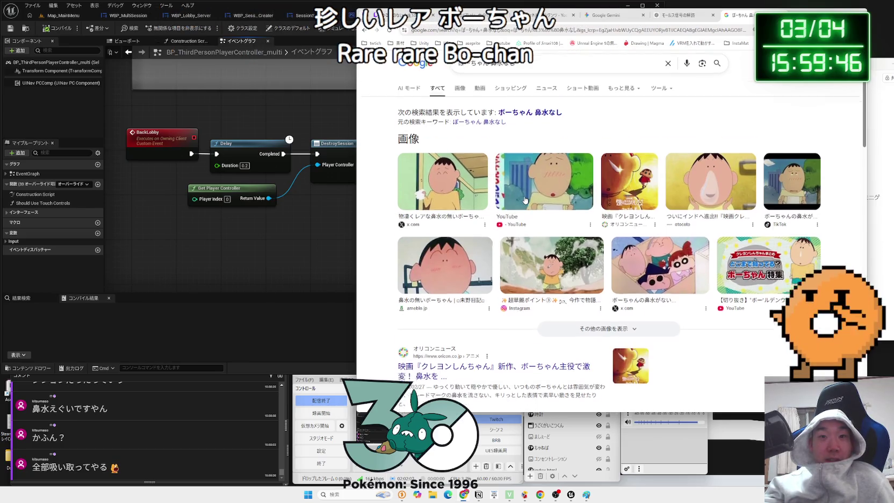
pyautogui.scroll(-3, 525, 198)
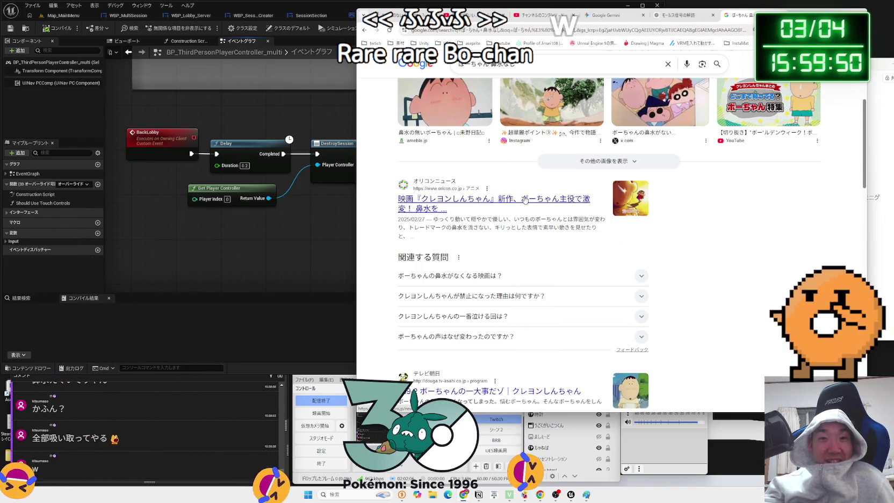
pyautogui.click(525, 200)
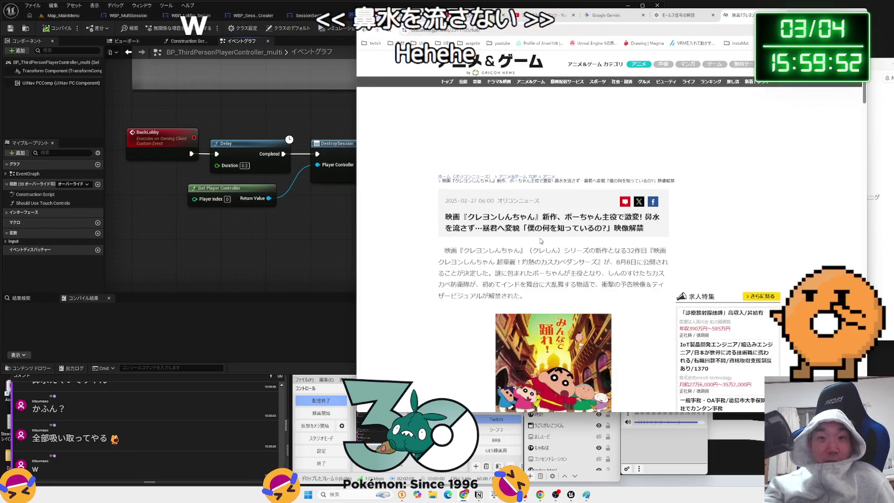
pyautogui.scroll(-4, 541, 235)
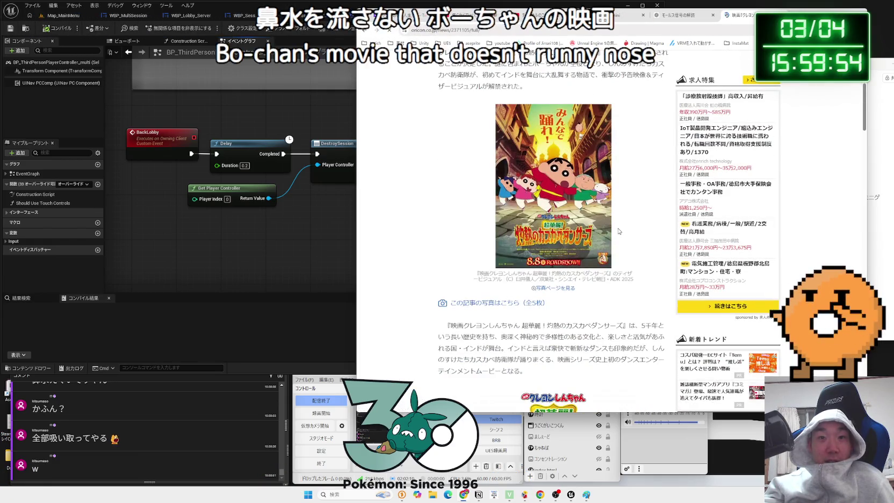
pyautogui.scroll(-15, 619, 231)
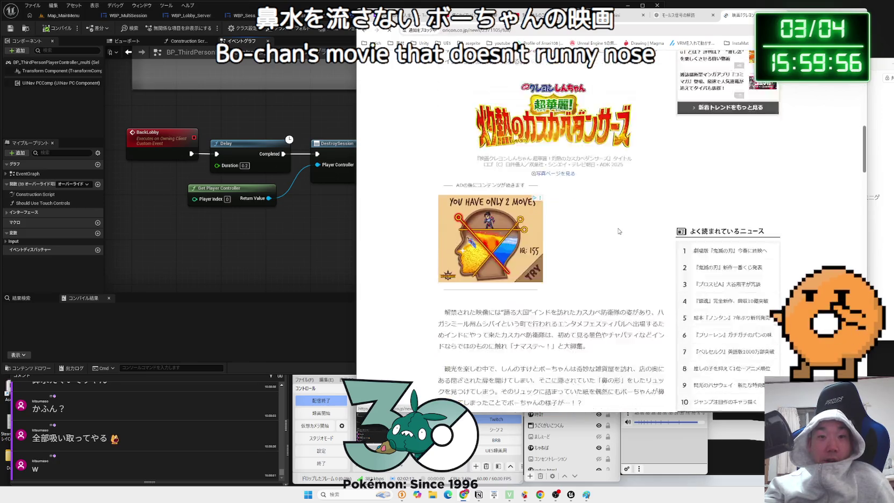
pyautogui.scroll(-8, 618, 231)
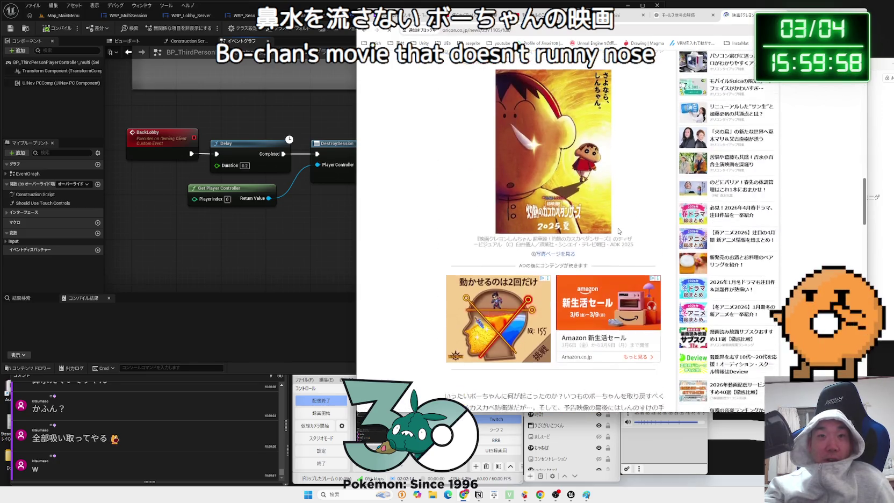
pyautogui.scroll(-15, 619, 231)
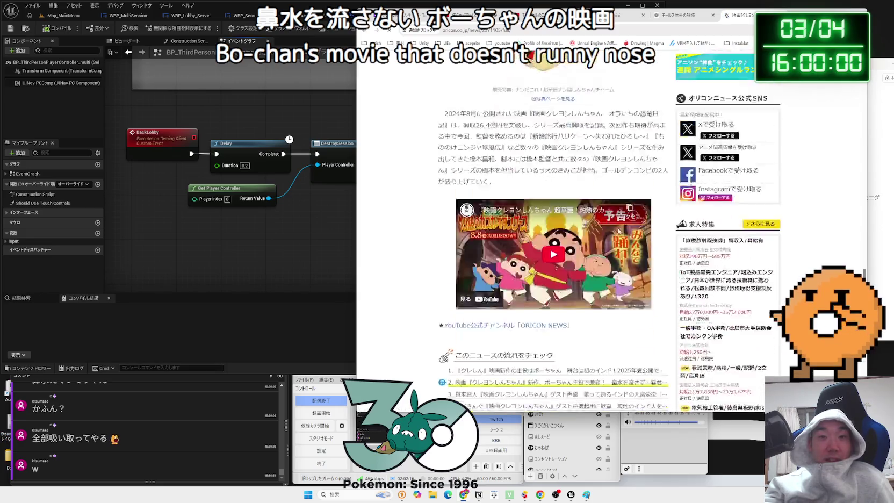
pyautogui.scroll(-5, 619, 231)
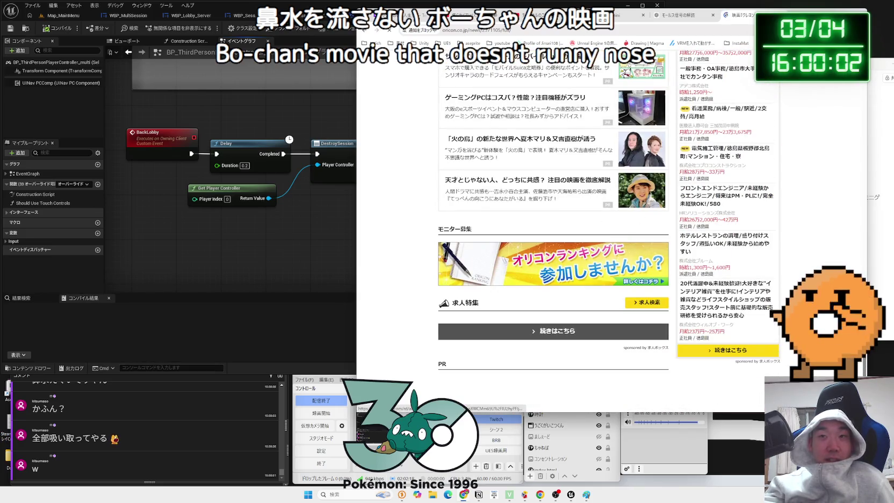
pyautogui.hotkey('ctrl', 'w')
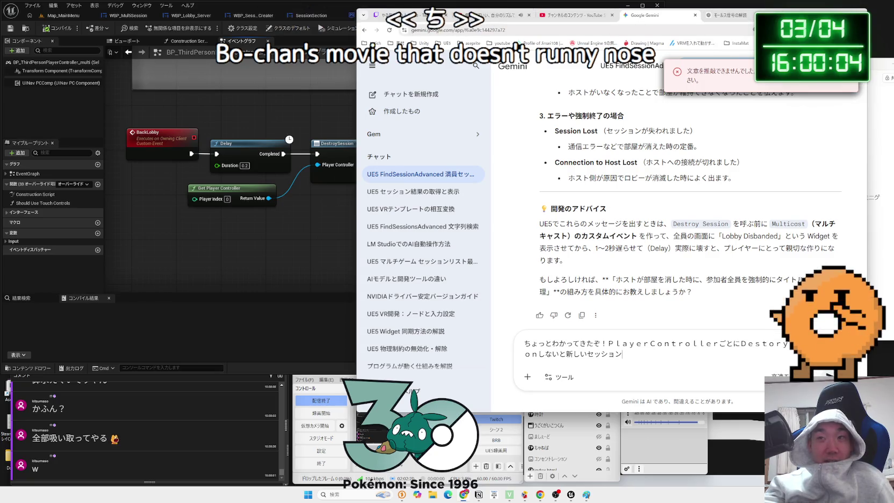
# - Select lines of Gemini's Session Lost explanation, then clear the selection
pyautogui.moveTo(694, 146); pyautogui.dragTo(559, 131)
pyautogui.moveTo(741, 177); pyautogui.dragTo(559, 162)
pyautogui.click(645, 193)
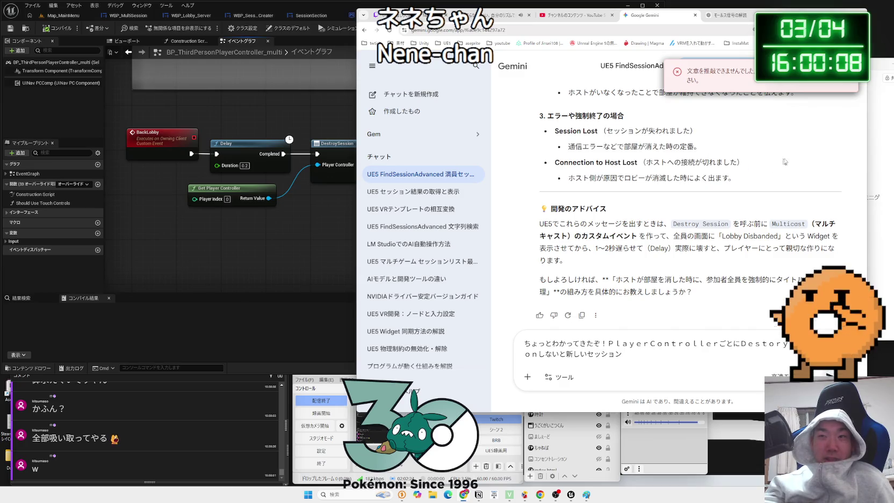
# - Flip between the YouTube Studio, lo-fi music video and ChatGPT tabs, ending back on Gemini
pyautogui.click(578, 16)
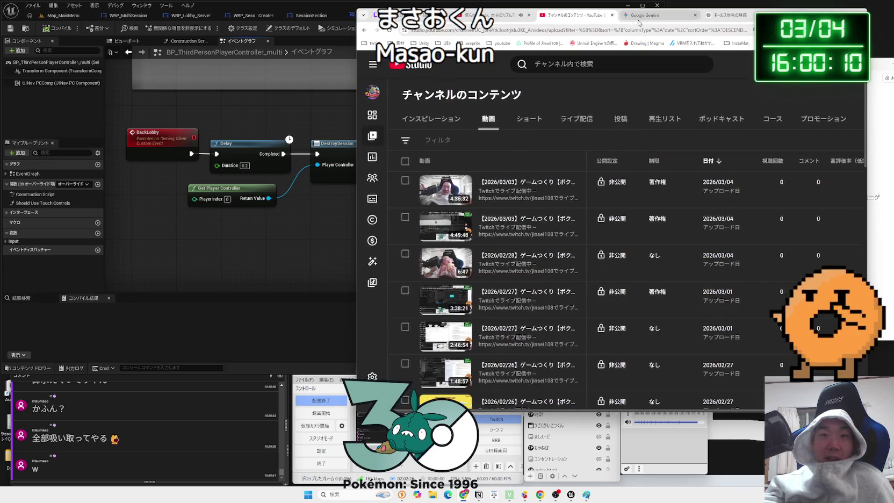
pyautogui.click(640, 20)
pyautogui.click(495, 15)
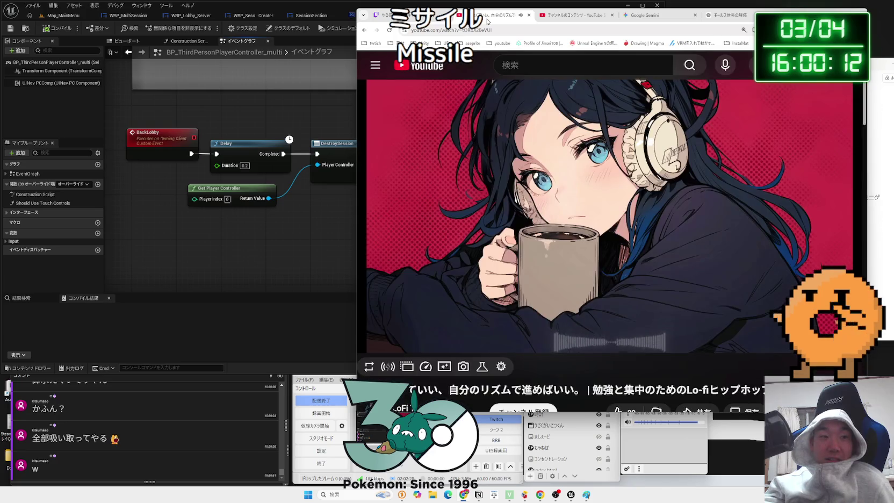
pyautogui.click(566, 19)
pyautogui.click(494, 15)
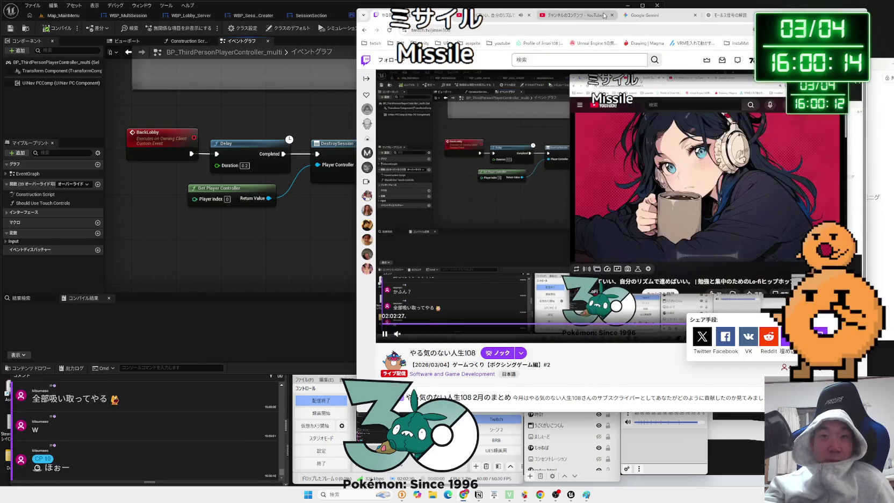
pyautogui.click(578, 15)
pyautogui.click(648, 16)
pyautogui.click(726, 15)
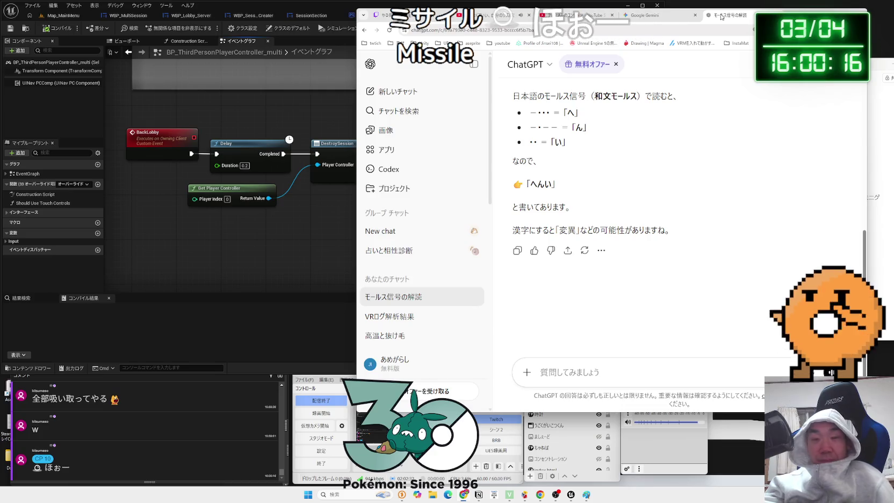
pyautogui.click(673, 19)
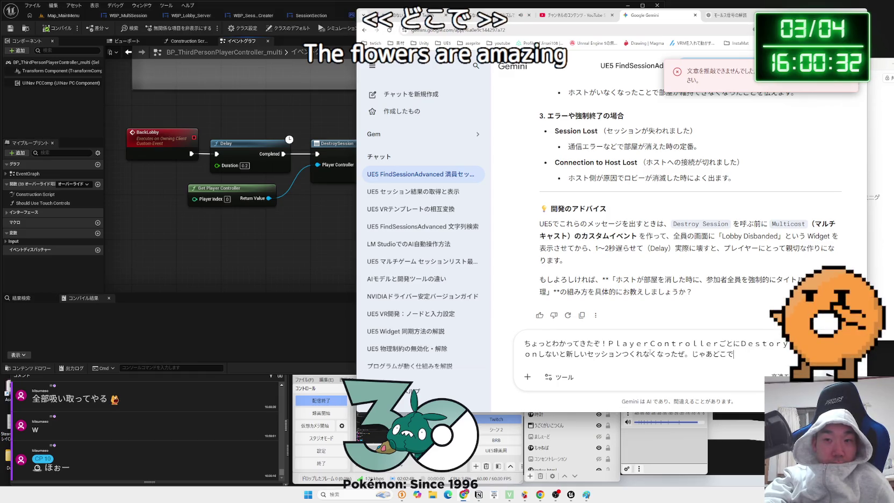
# - Finish the question asking whether to run DestroySession for every player, ending 'したほうがいいかな', and send it
pyautogui.write('z')
pyautogui.write('unDestor')
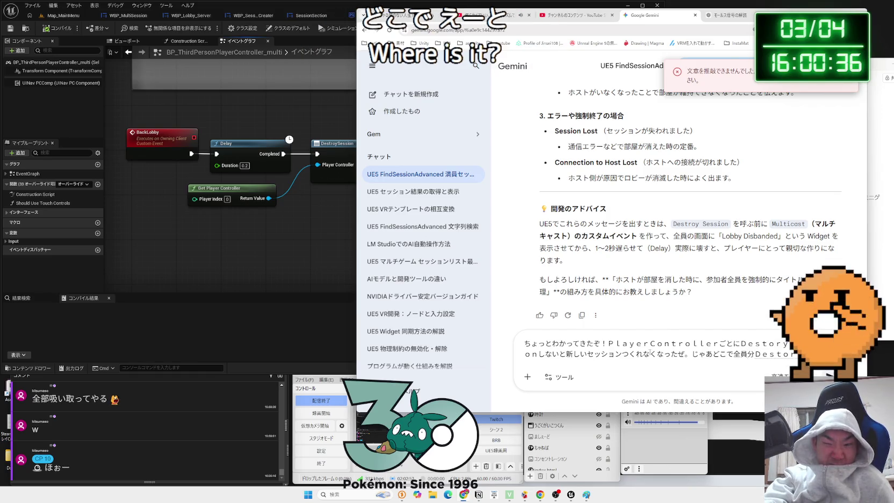
pyautogui.write('ySession')
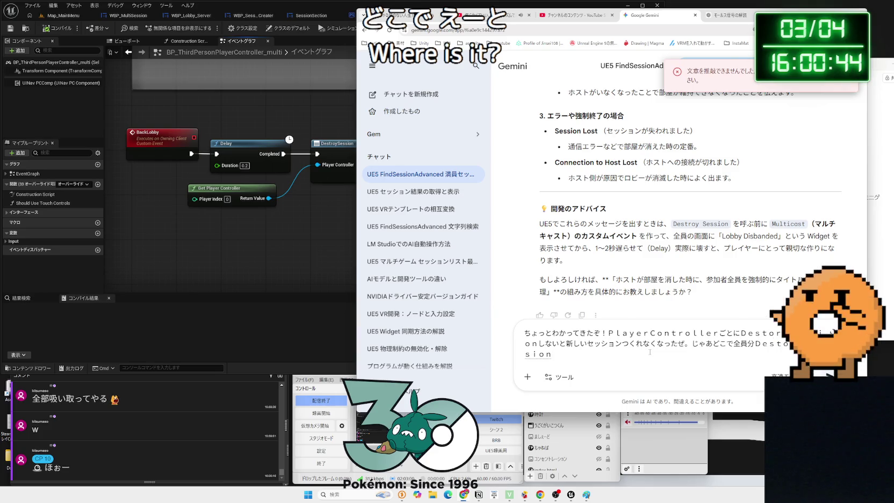
pyautogui.write('した')
pyautogui.write('ほうが')
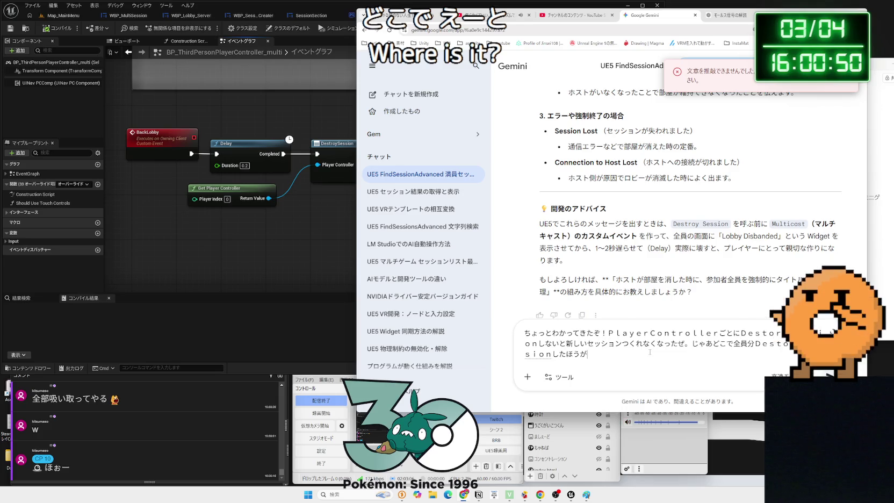
pyautogui.write('いいか')
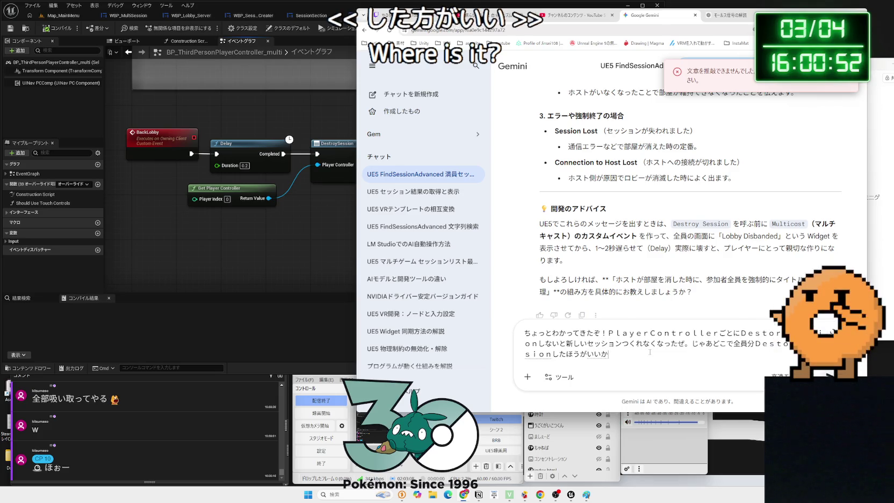
pyautogui.write('な')
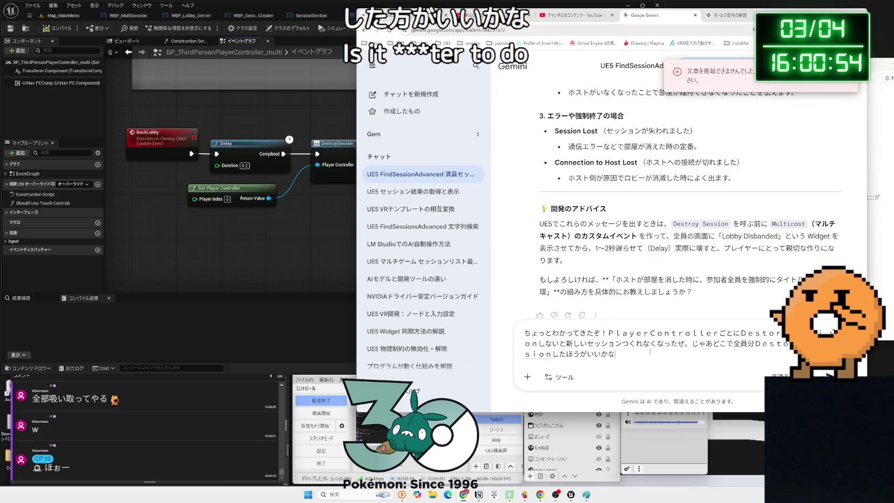
pyautogui.press('Return')
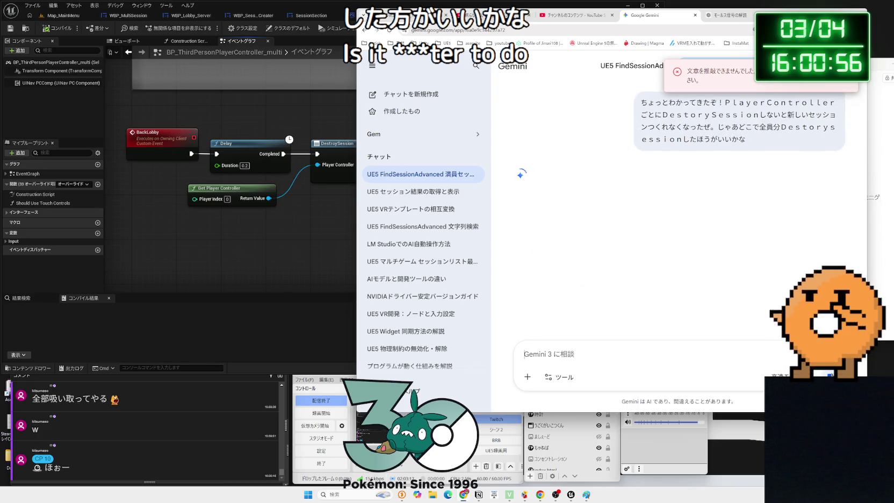
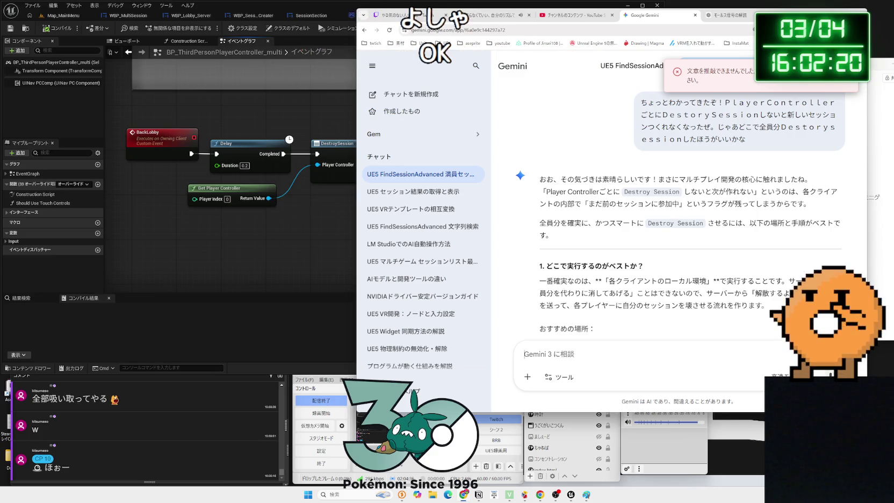
# - Read Gemini's answer on destroying every player's session through a multicast event
pyautogui.hotkey('alt', 'Tab')
pyautogui.click(724, 301)
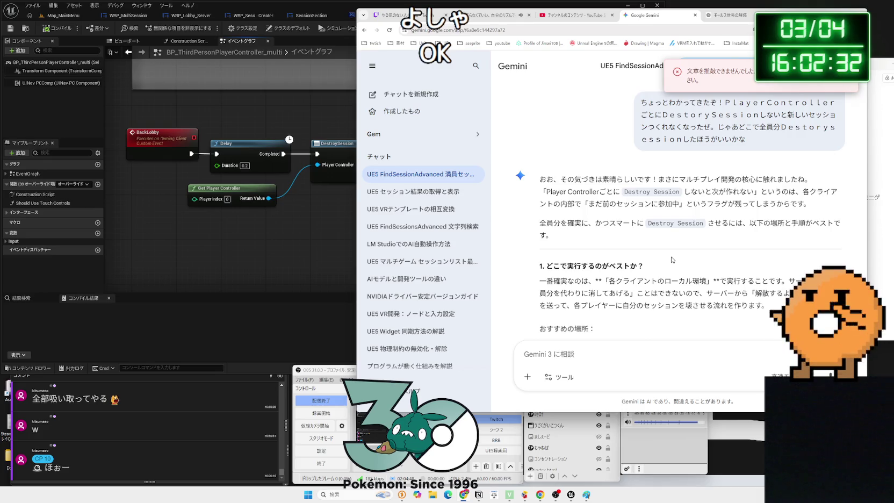
pyautogui.scroll(-1, 683, 208)
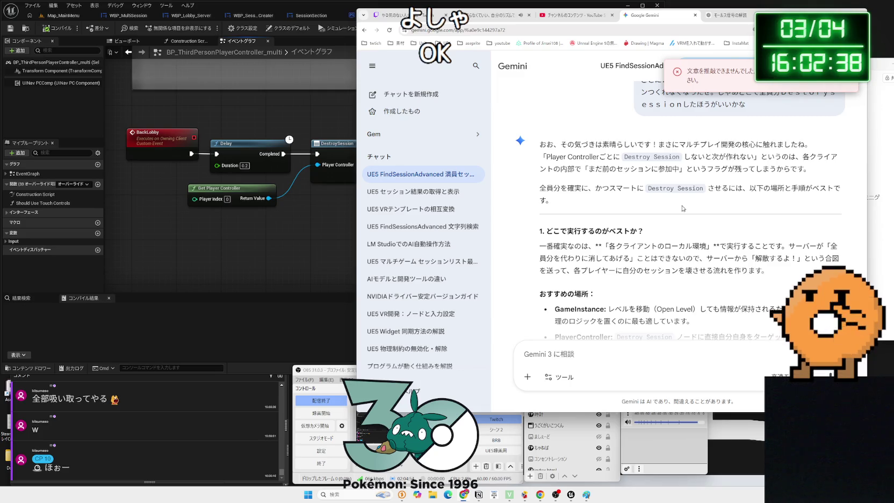
pyautogui.scroll(-2, 683, 208)
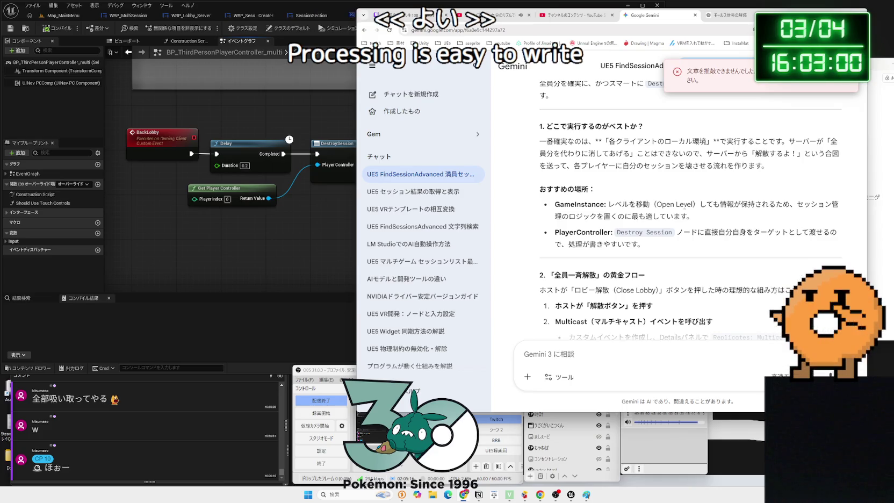
pyautogui.scroll(-2, 689, 215)
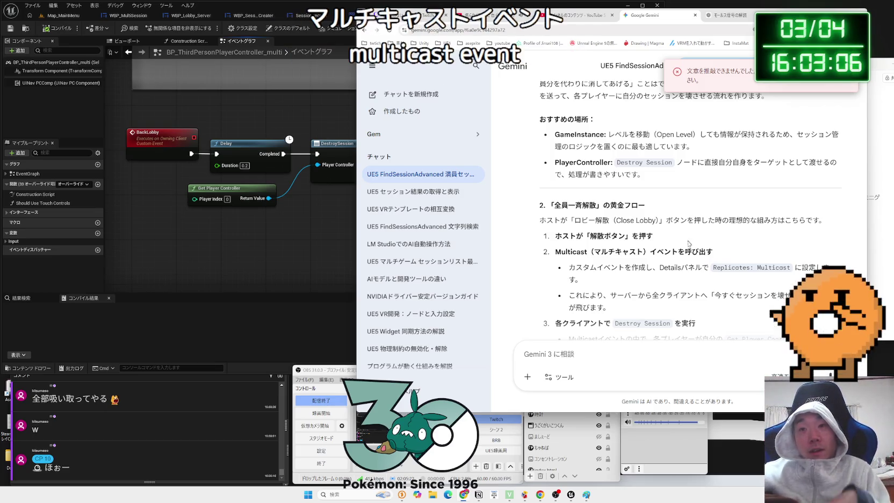
pyautogui.scroll(-1, 687, 237)
pyautogui.scroll(-1, 684, 249)
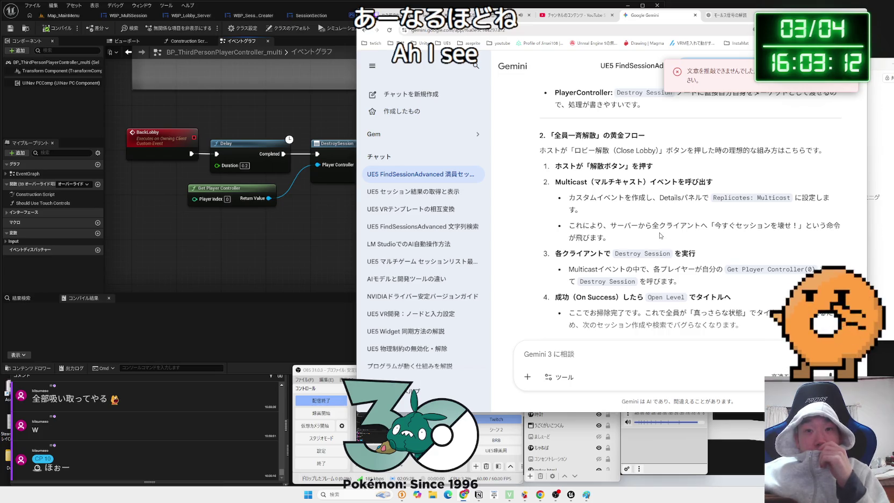
# - Highlight the sentence about the server ordering clients, then return to the Unreal Editor
pyautogui.moveTo(660, 230); pyautogui.dragTo(582, 226)
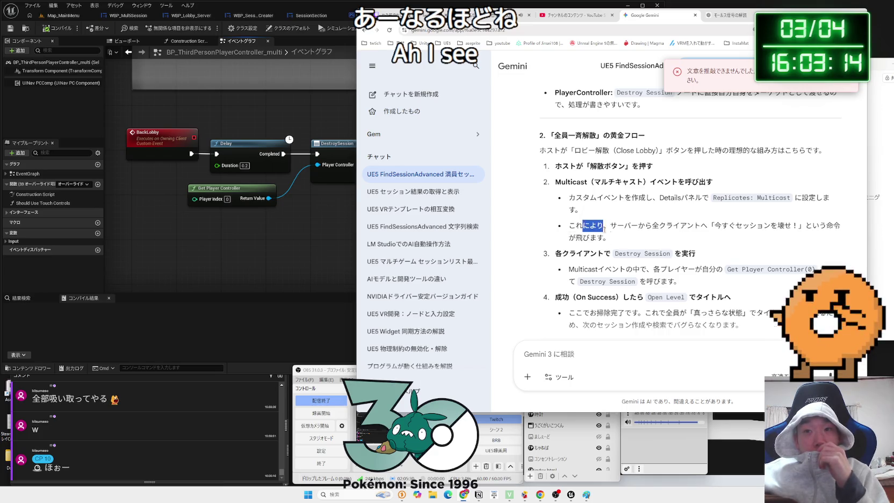
pyautogui.click(637, 238)
pyautogui.click(272, 232)
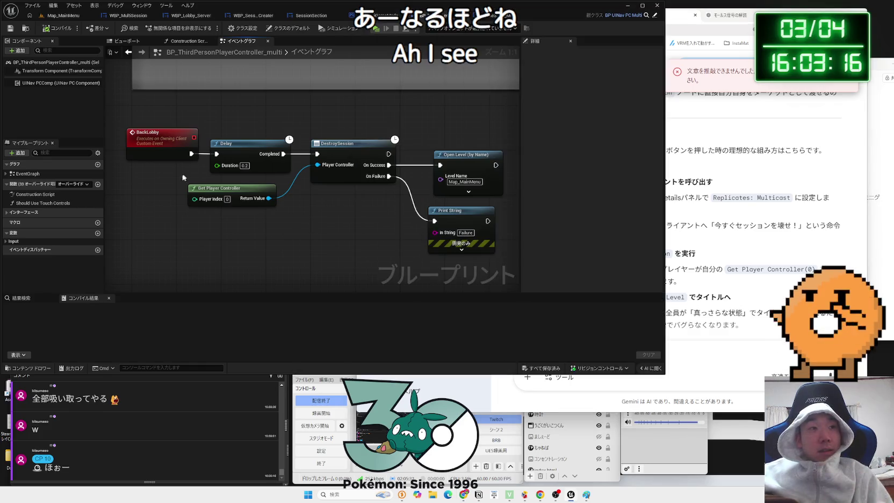
# - Cycle through the open blueprints and settle on the WBP_Lobby_Server event graph
pyautogui.click(386, 16)
pyautogui.click(441, 15)
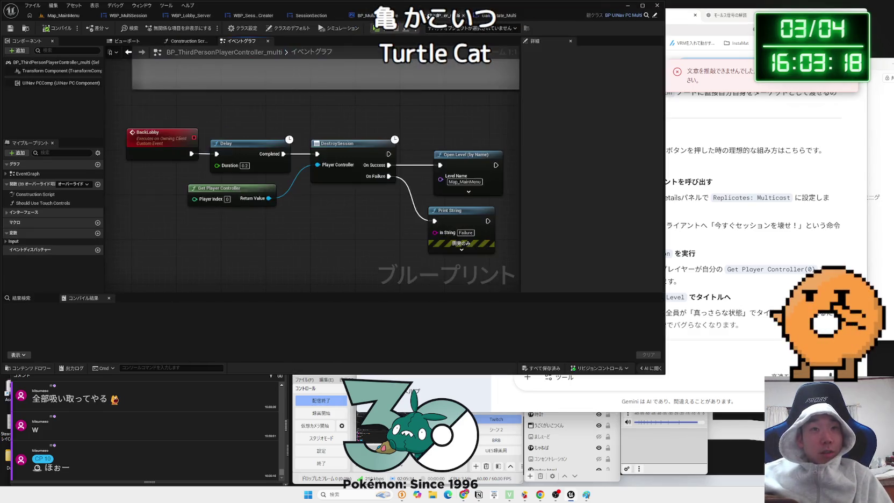
pyautogui.click(514, 15)
pyautogui.click(323, 15)
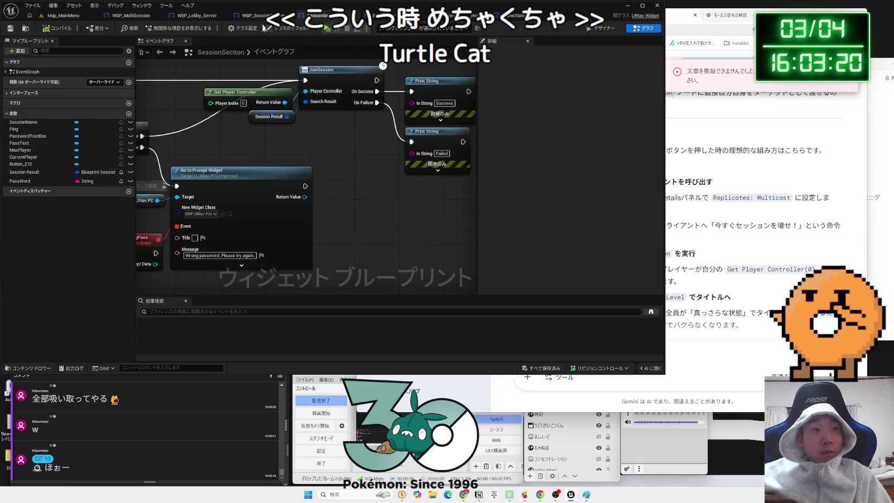
pyautogui.click(263, 15)
pyautogui.click(188, 16)
pyautogui.moveTo(222, 161); pyautogui.dragTo(282, 136)
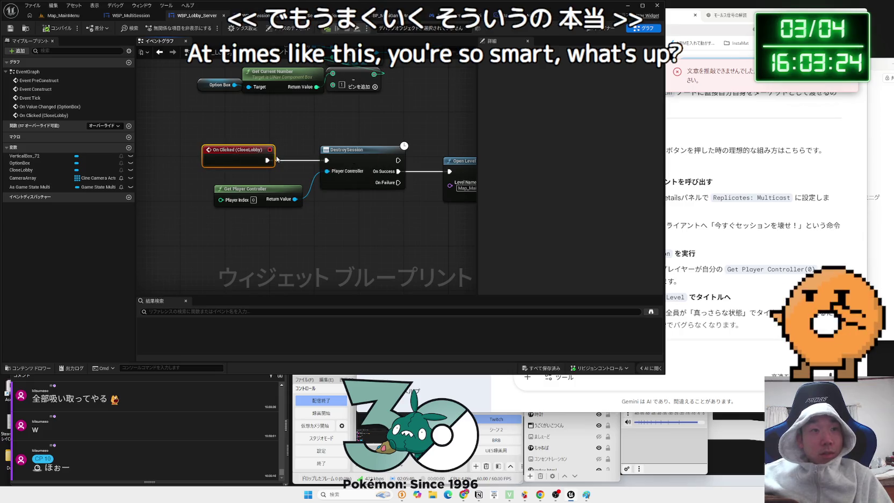
# - Move On Clicked (CloseLobby) left and the DestroySession nodes lower, leaving the event unconnected
pyautogui.moveTo(240, 155); pyautogui.dragTo(177, 155)
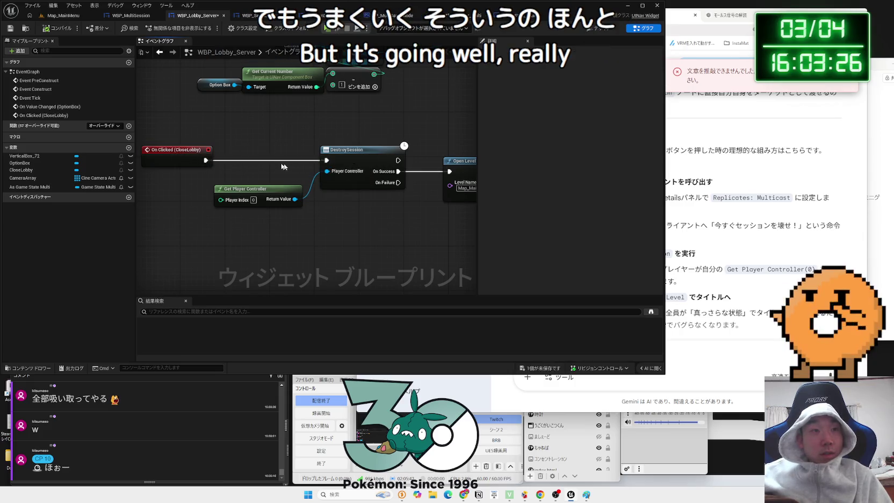
pyautogui.moveTo(440, 222); pyautogui.dragTo(277, 155)
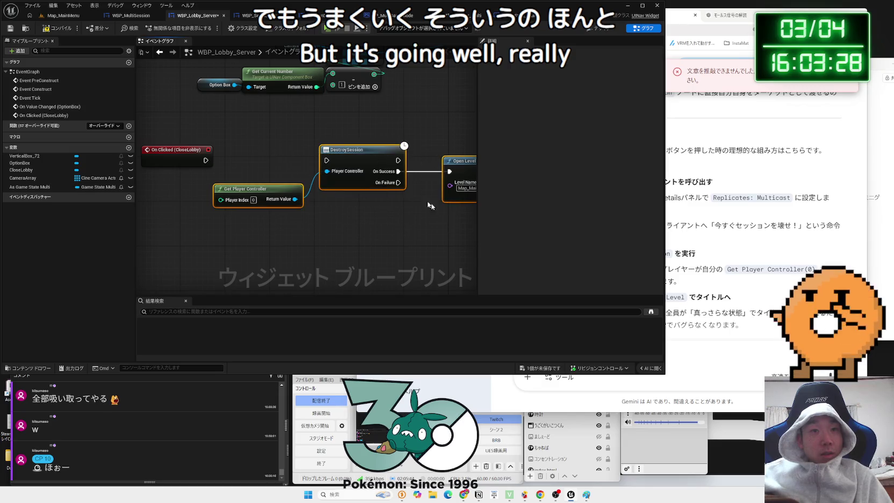
pyautogui.moveTo(362, 156); pyautogui.dragTo(362, 245)
pyautogui.click(241, 174)
pyautogui.moveTo(205, 160); pyautogui.dragTo(238, 161)
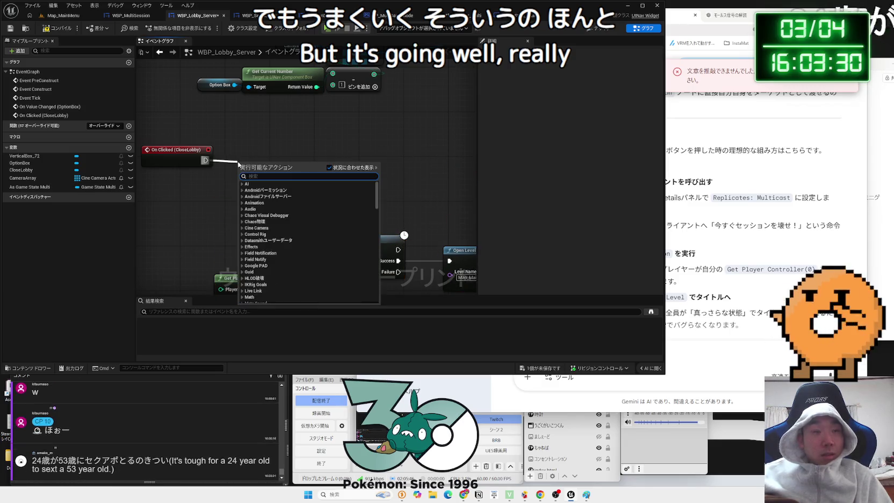
pyautogui.press('Escape')
pyautogui.rightClick(213, 217)
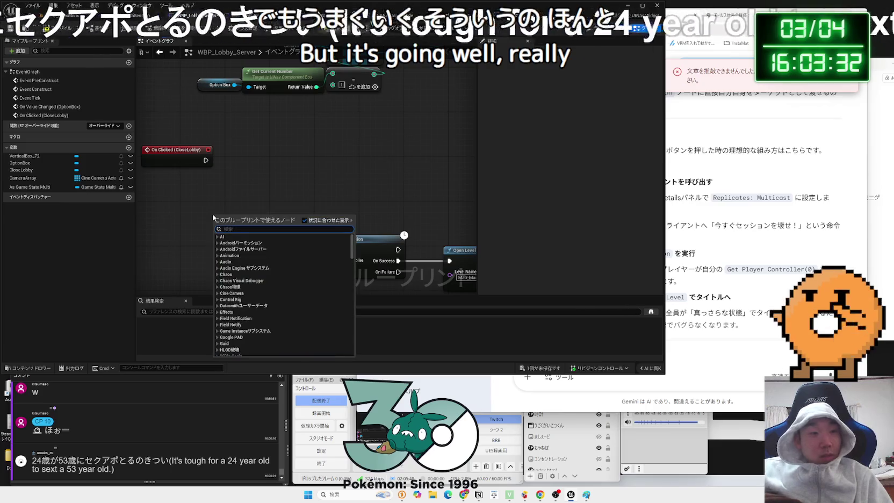
# - Add a custom event named DestroyMulticast
pyautogui.write('t')
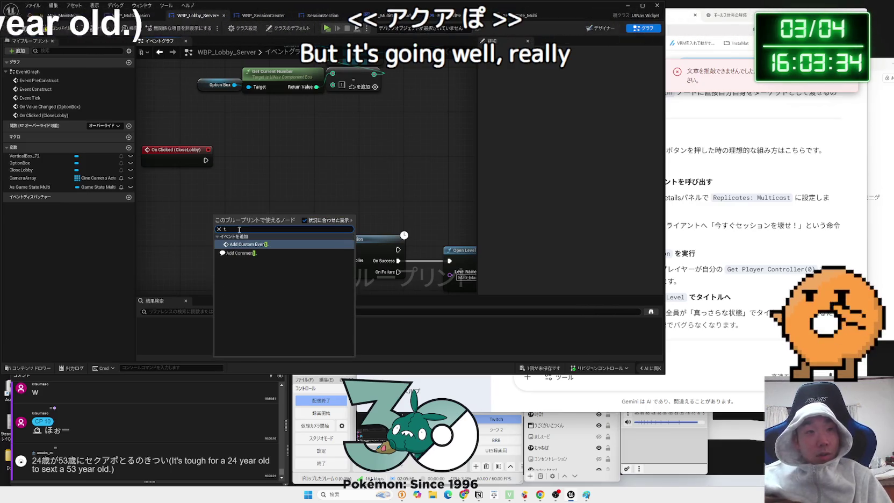
pyautogui.click(253, 244)
pyautogui.press('BackSpace')
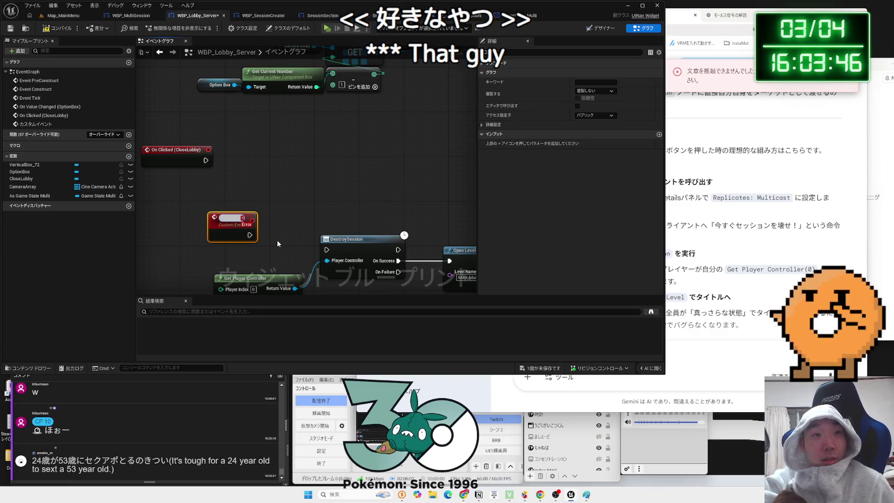
pyautogui.write('DestroyMultica')
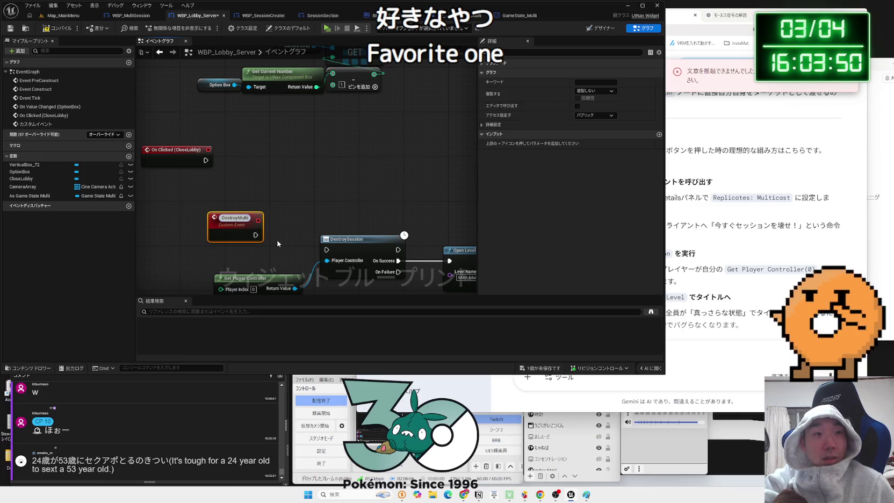
pyautogui.write('st')
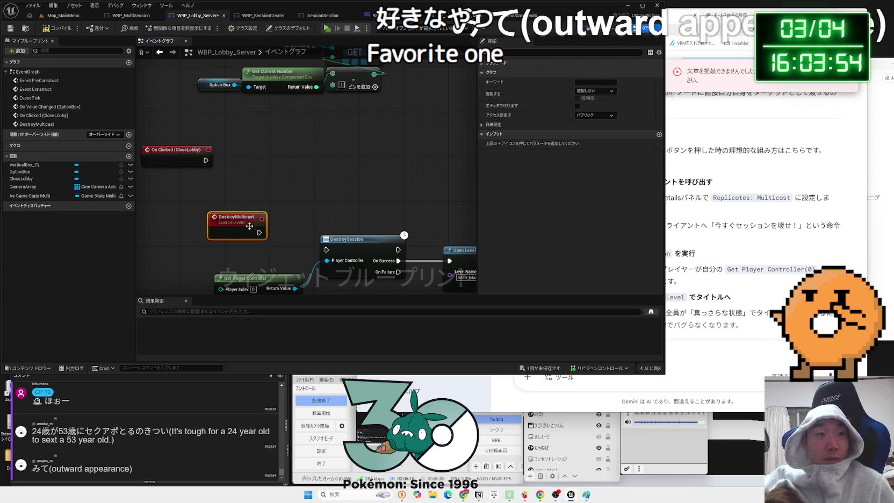
# - Set DestroyMulticast to replicate as Multicast and wire it into DestroySession
pyautogui.click(592, 90)
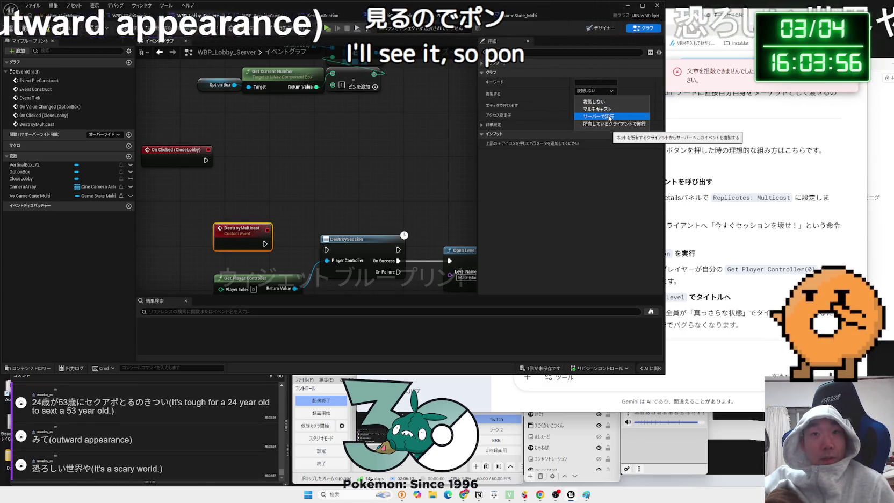
pyautogui.click(597, 110)
pyautogui.click(284, 247)
pyautogui.moveTo(265, 249); pyautogui.dragTo(326, 249)
pyautogui.moveTo(242, 228); pyautogui.dragTo(253, 228)
pyautogui.click(317, 227)
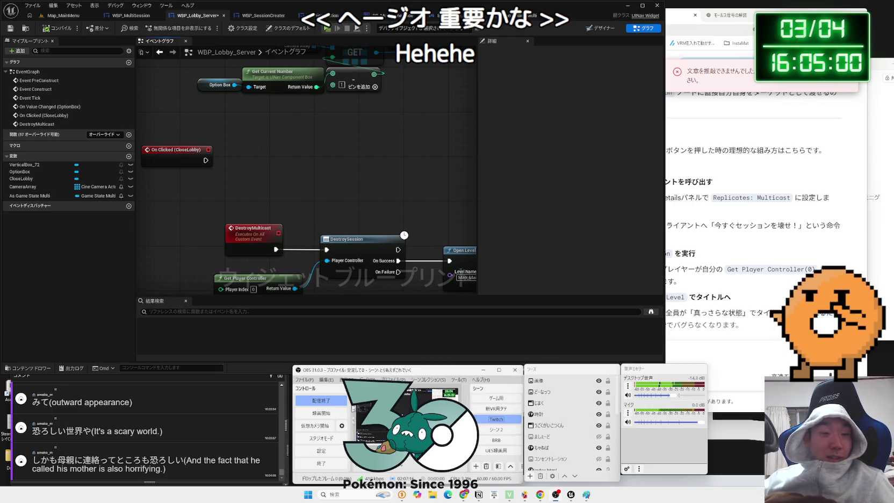
# - Add a Destroy Multicast call after the On Clicked (CloseLobby) event
pyautogui.moveTo(205, 159); pyautogui.dragTo(240, 163)
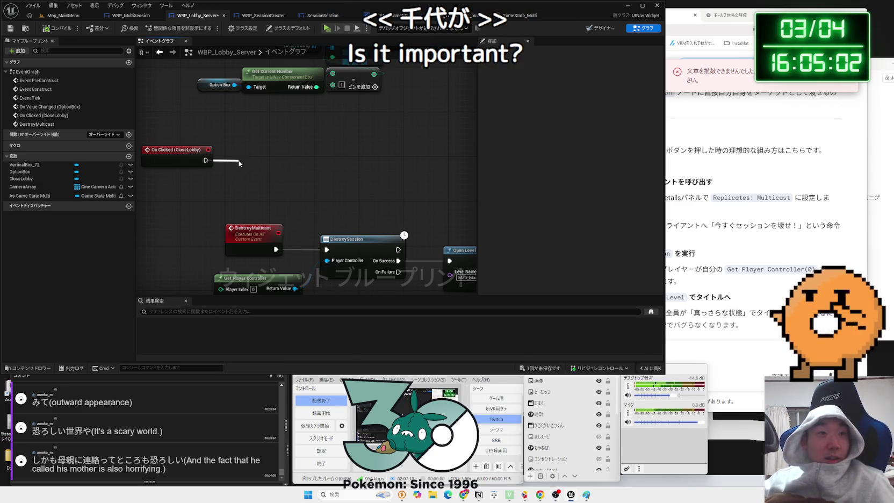
pyautogui.write('deso')
pyautogui.press('BackSpace')
pyautogui.press('BackSpace')
pyautogui.press('BackSpace')
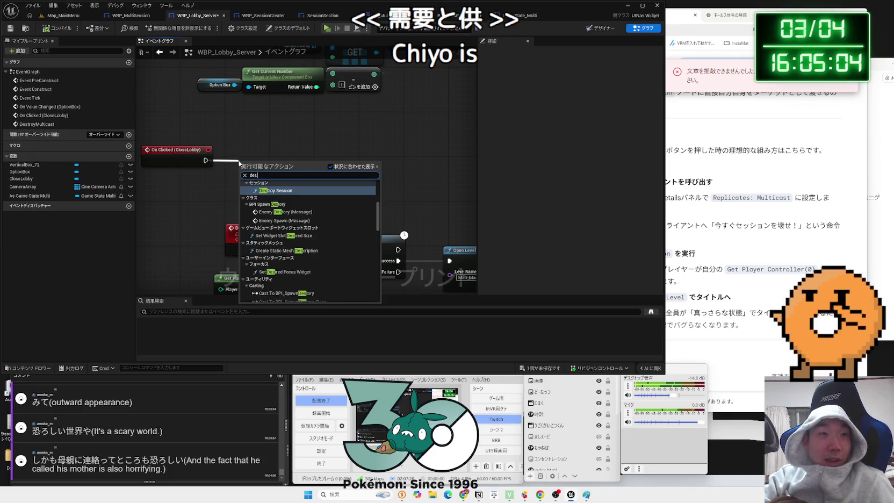
pyautogui.press('Escape')
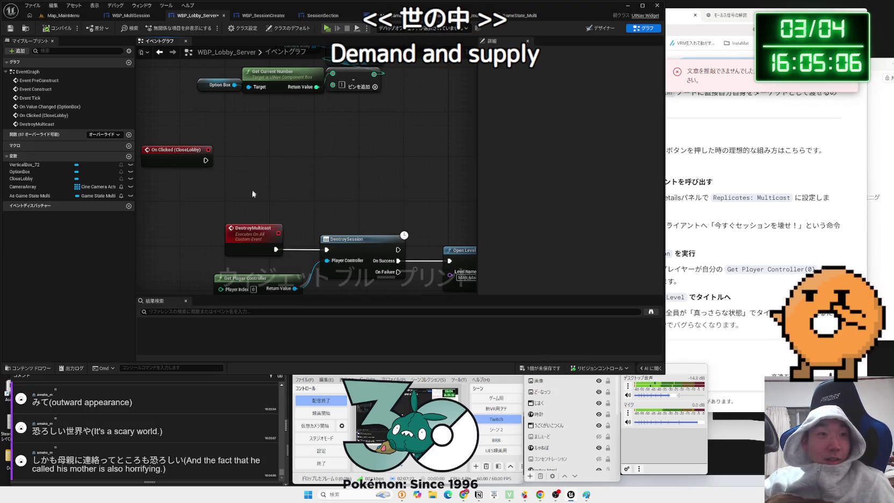
pyautogui.moveTo(211, 162); pyautogui.dragTo(247, 163)
pyautogui.write('dest')
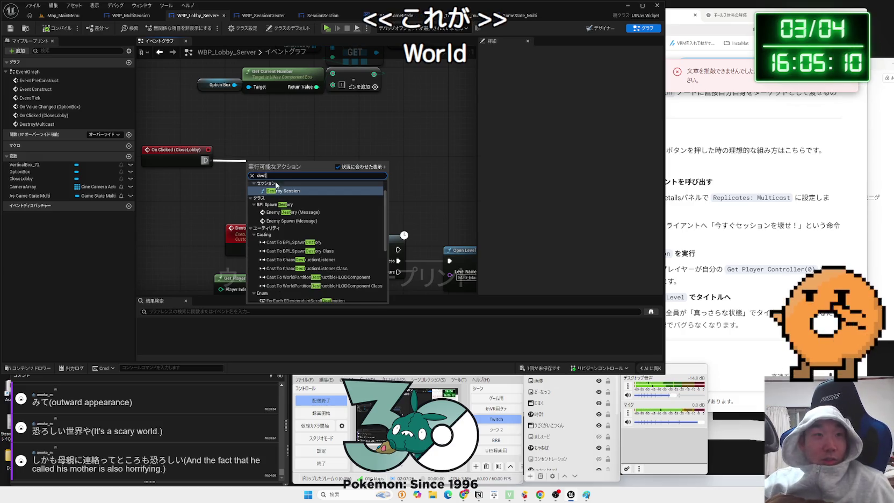
pyautogui.scroll(-3, 315, 239)
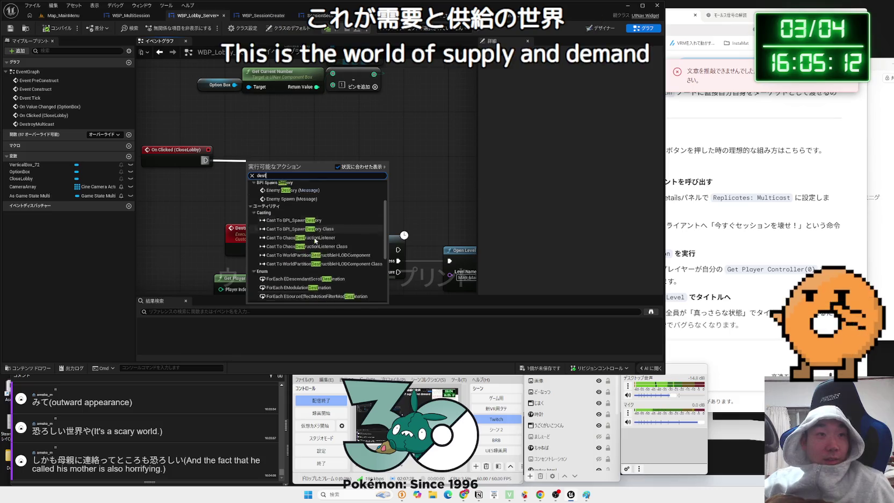
pyautogui.scroll(4, 315, 241)
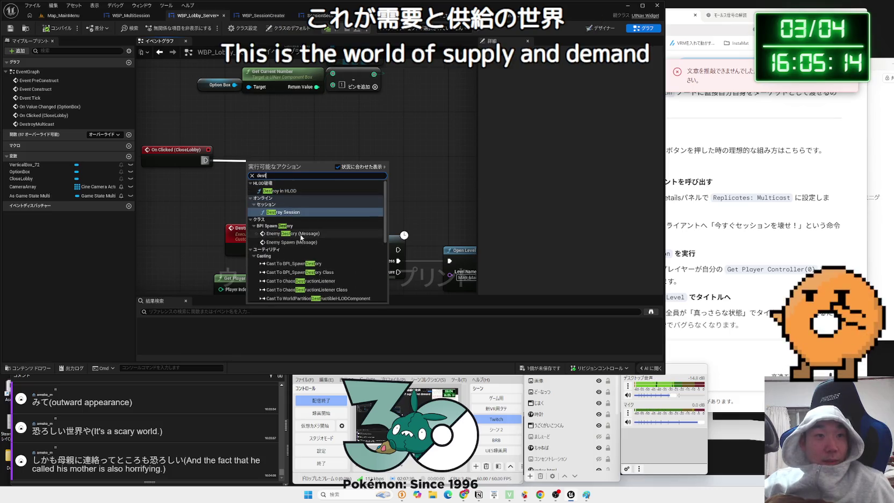
pyautogui.scroll(-10, 302, 238)
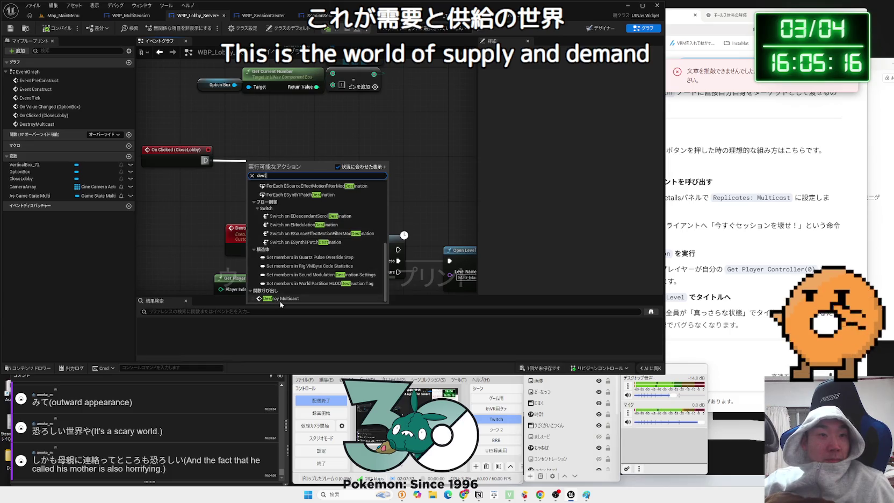
pyautogui.click(281, 303)
# - Arrange the CloseLobby and session-closing nodes, then save the WBP_Lobby_Server widget blueprint
pyautogui.moveTo(266, 173); pyautogui.dragTo(257, 151)
pyautogui.moveTo(281, 216); pyautogui.dragTo(140, 145)
pyautogui.moveTo(258, 141); pyautogui.dragTo(331, 147)
pyautogui.click(307, 223)
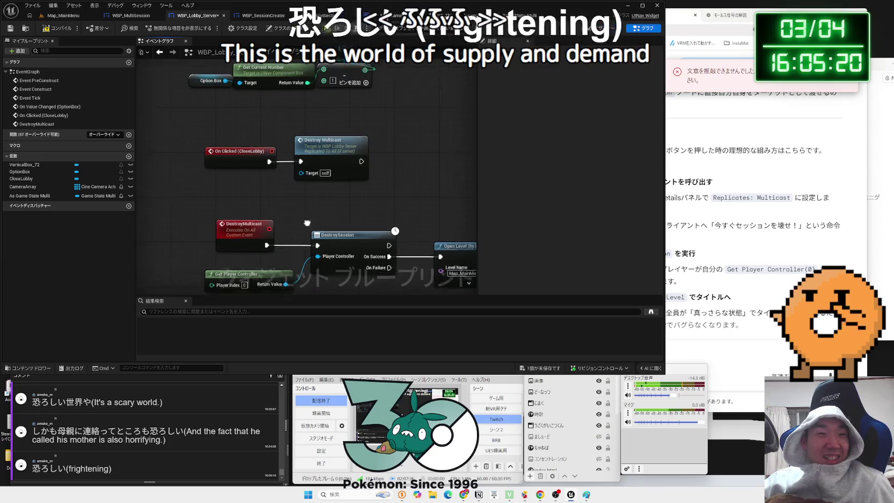
pyautogui.scroll(-1, 307, 223)
pyautogui.moveTo(158, 183); pyautogui.dragTo(435, 264)
pyautogui.moveTo(271, 213); pyautogui.dragTo(270, 199)
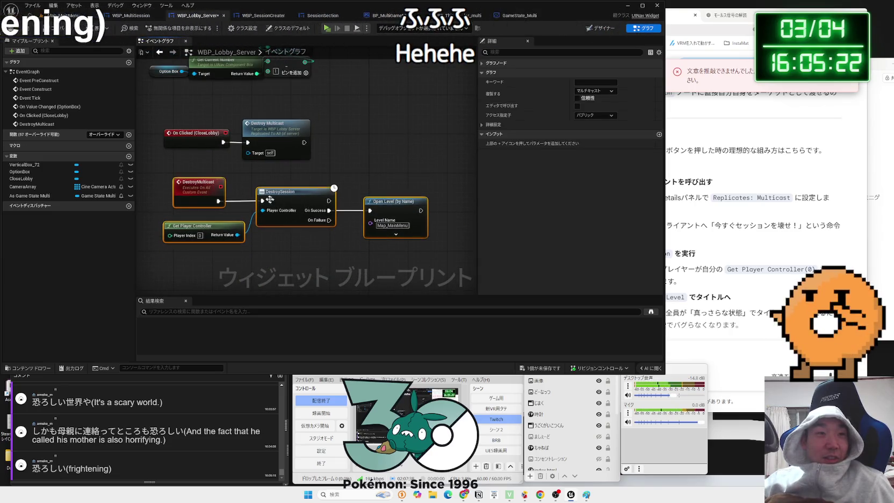
pyautogui.click(301, 253)
pyautogui.click(544, 369)
pyautogui.click(509, 331)
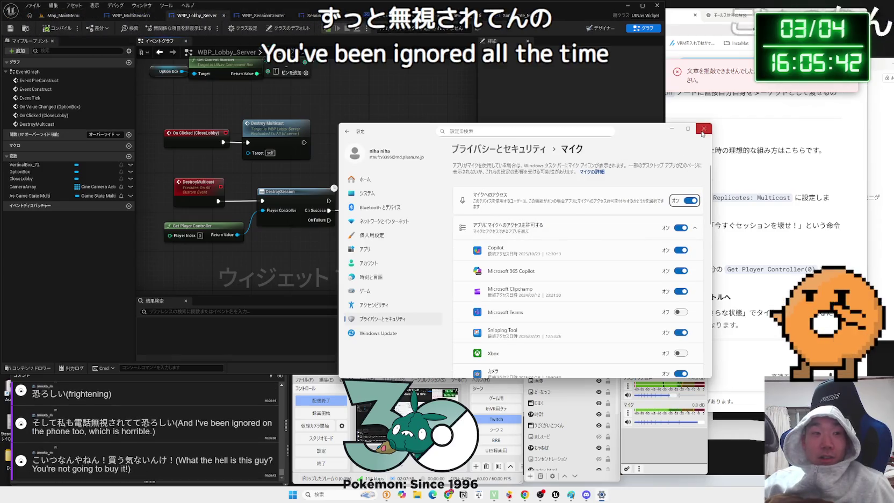
# - Close the microphone settings, shift DestroySession and Open Level nodes into line, and open Map_MainMenu
pyautogui.click(704, 129)
pyautogui.moveTo(268, 264); pyautogui.dragTo(192, 165)
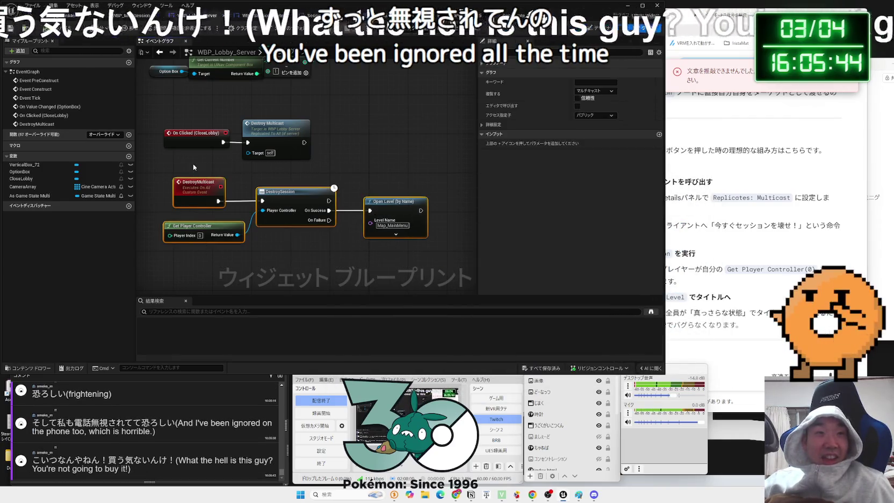
pyautogui.moveTo(291, 199); pyautogui.dragTo(281, 199)
pyautogui.click(288, 195)
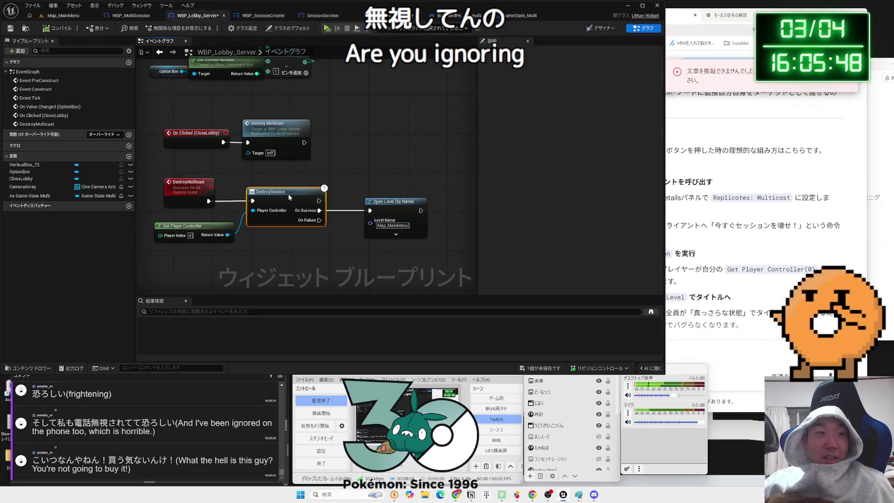
pyautogui.moveTo(396, 204); pyautogui.dragTo(371, 198)
pyautogui.click(63, 15)
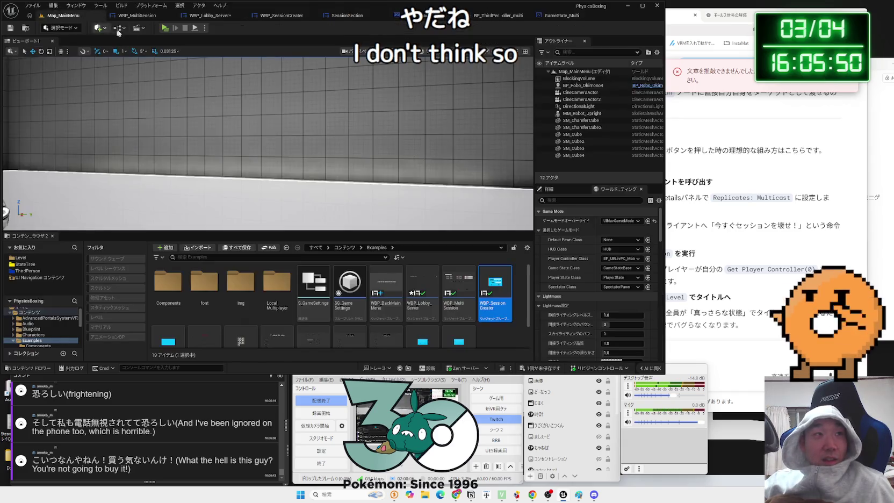
# - Launch a three-window multiplayer test and host a session in one window, entering its lobby
pyautogui.click(165, 30)
pyautogui.click(452, 207)
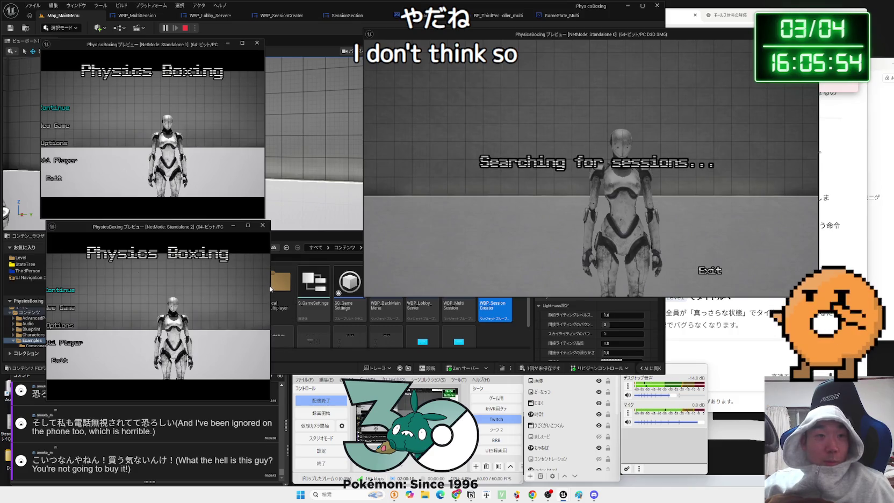
pyautogui.moveTo(270, 289); pyautogui.dragTo(343, 288)
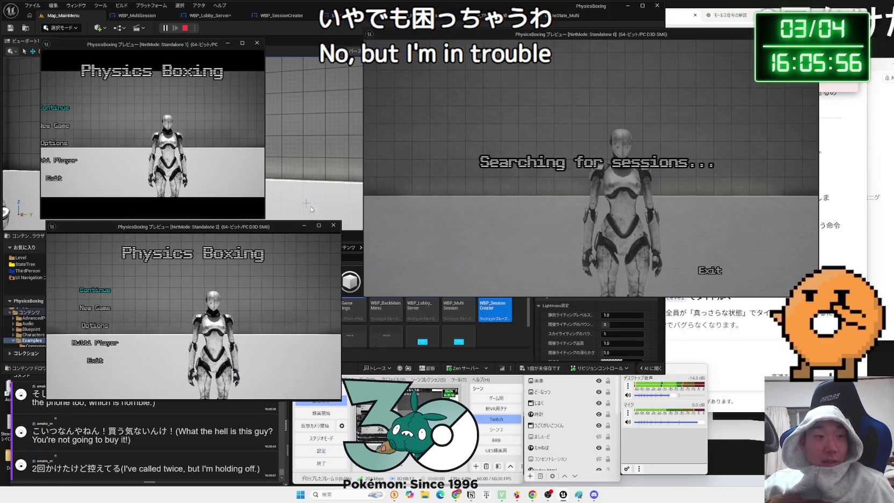
pyautogui.moveTo(265, 135); pyautogui.dragTo(328, 134)
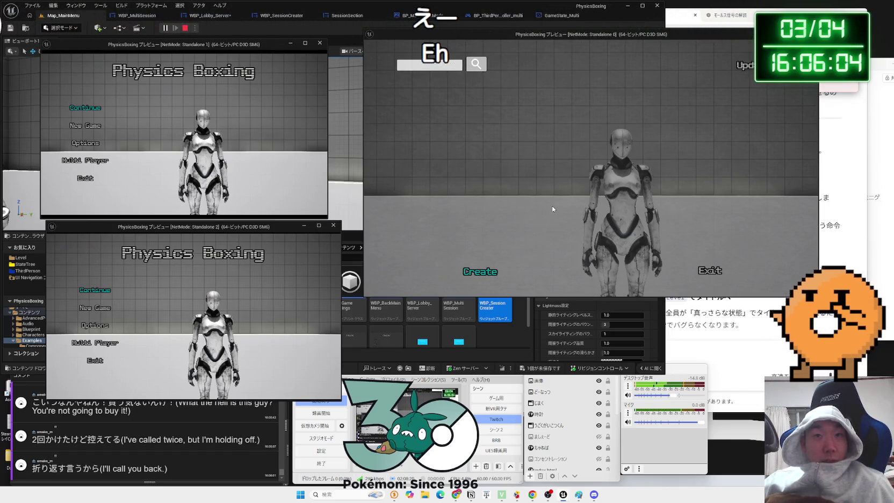
pyautogui.click(490, 272)
pyautogui.click(637, 210)
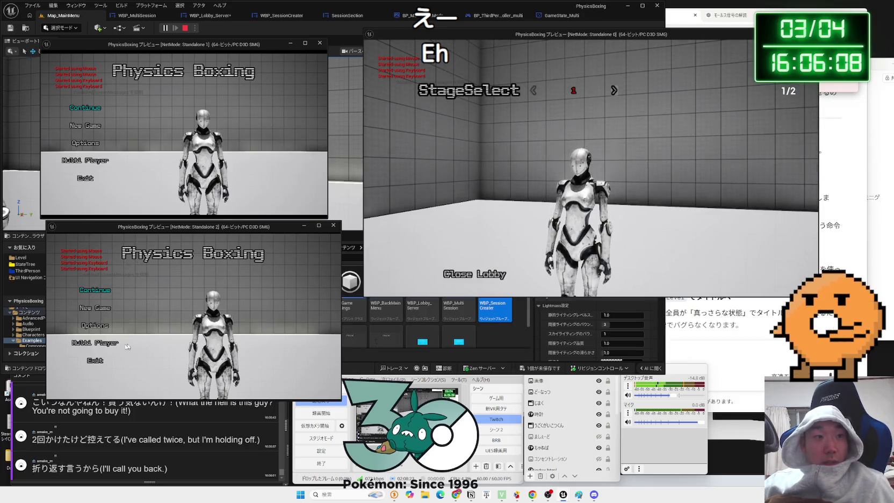
# - Search for sessions in both clients and join the hosted session from the second client
pyautogui.click(99, 343)
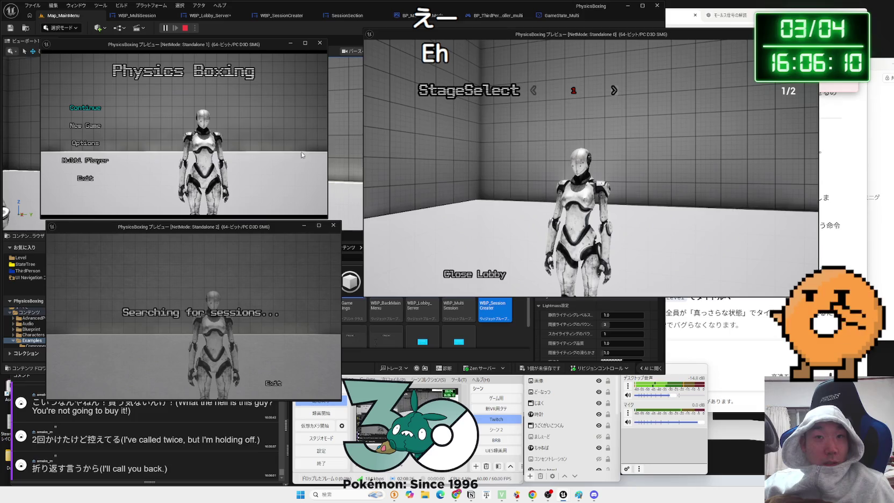
pyautogui.click(85, 161)
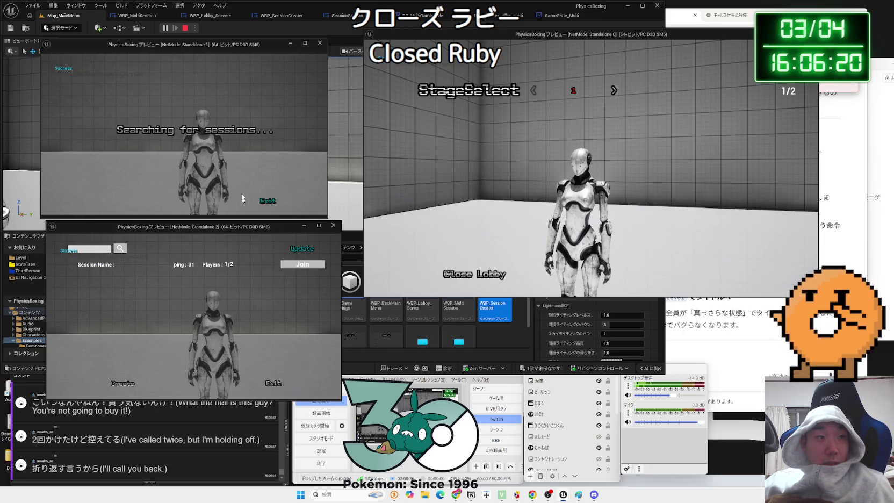
pyautogui.click(303, 264)
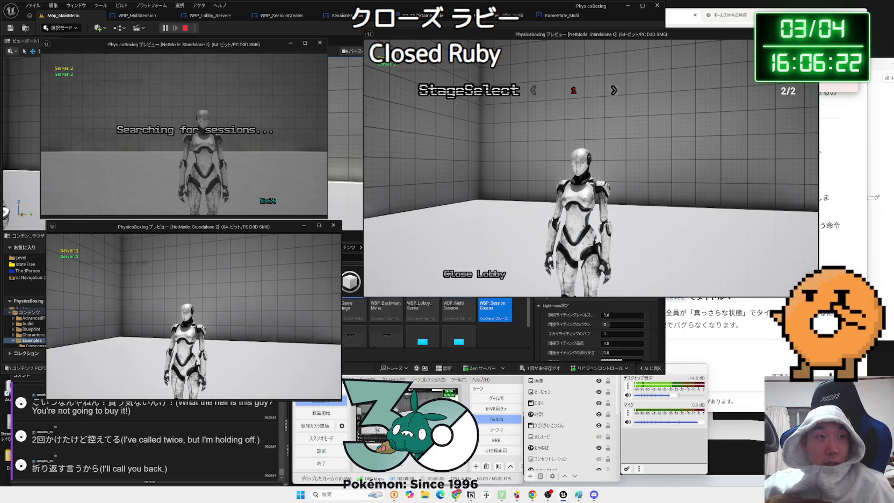
pyautogui.hotkey('alt', 'Tab')
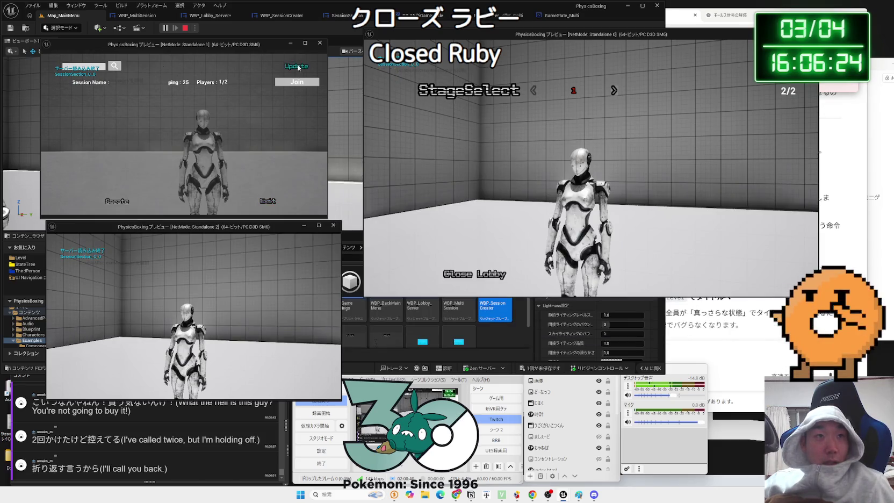
pyautogui.click(298, 67)
pyautogui.hotkey('alt', 'Tab')
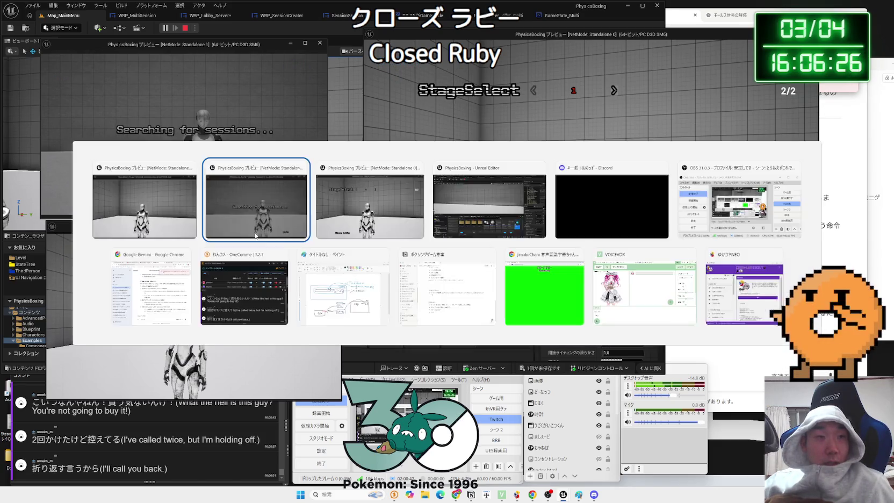
pyautogui.moveTo(237, 226); pyautogui.dragTo(249, 232)
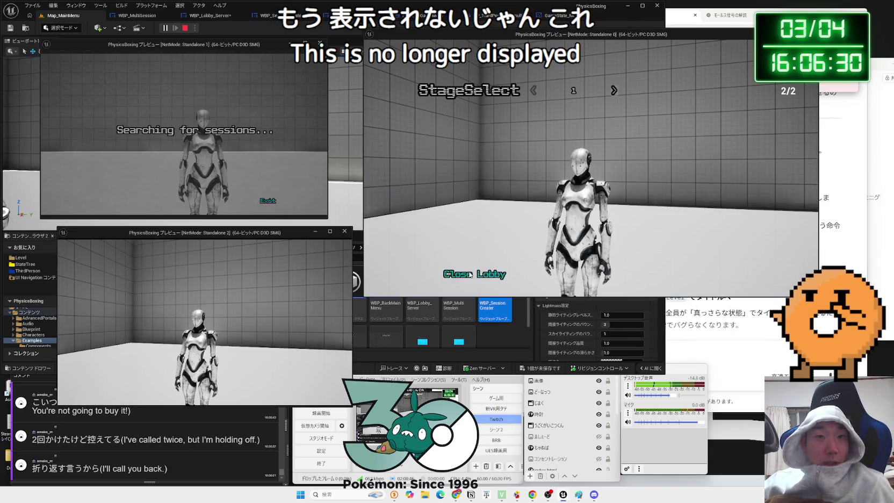
# - Close the host's lobby, then host and close a session from the first client
pyautogui.click(470, 274)
pyautogui.click(119, 350)
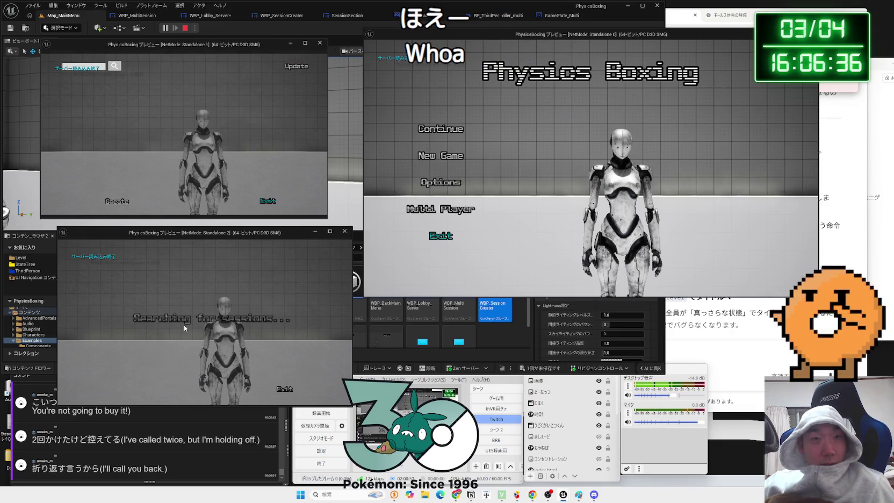
pyautogui.click(441, 209)
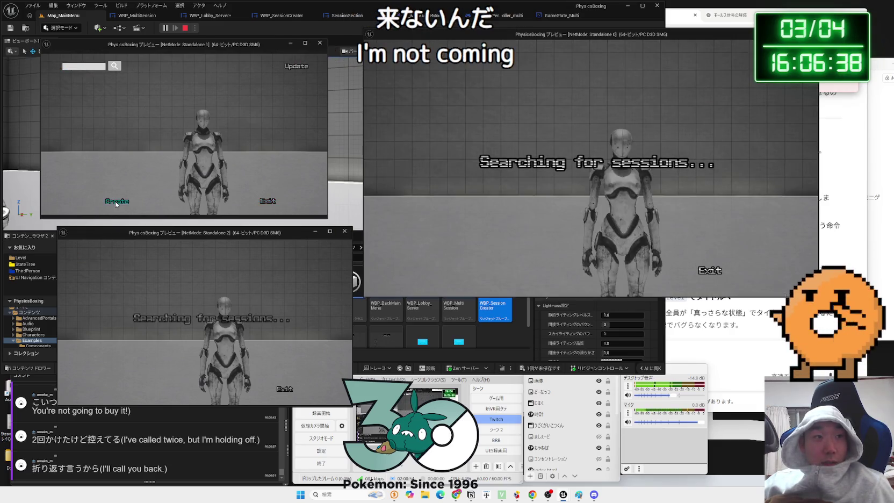
pyautogui.click(115, 201)
pyautogui.click(154, 162)
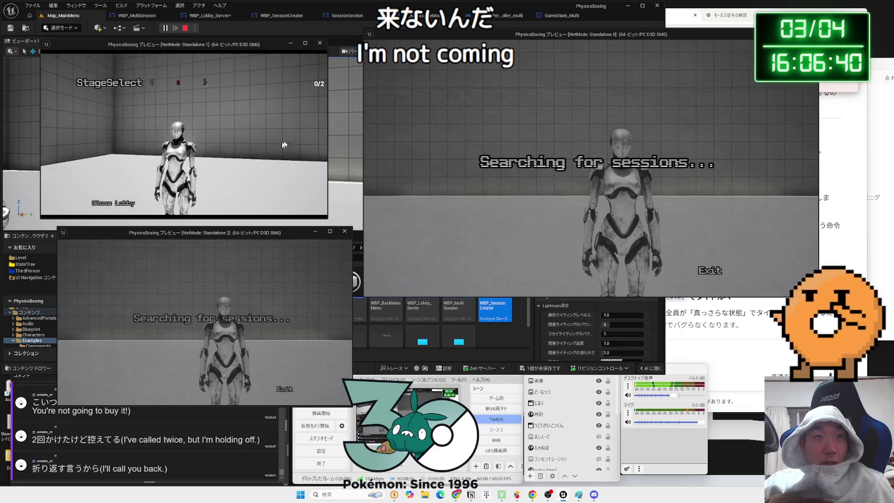
pyautogui.click(114, 203)
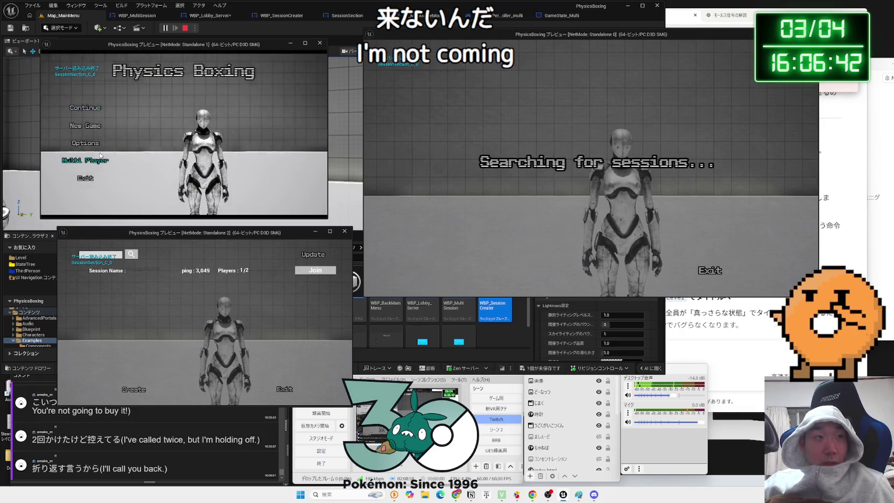
pyautogui.click(100, 157)
# - Retry joining and refreshing the session lists, then host a new session from the first client
pyautogui.click(306, 270)
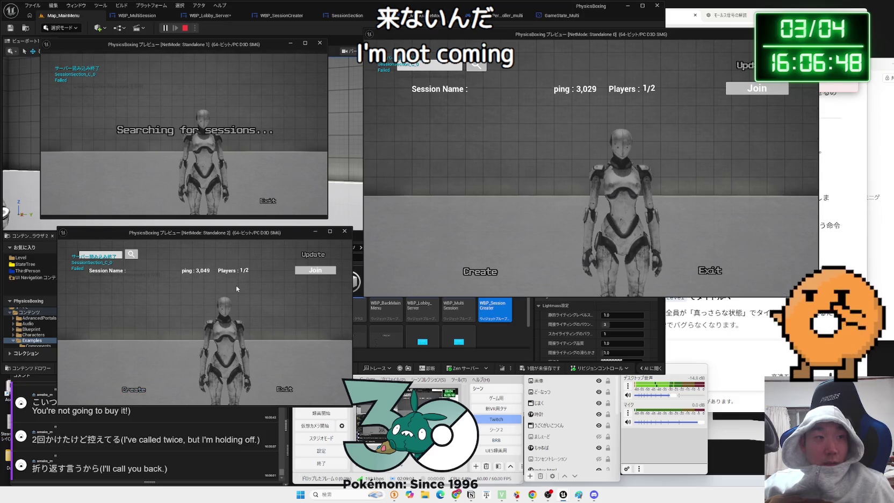
pyautogui.click(308, 273)
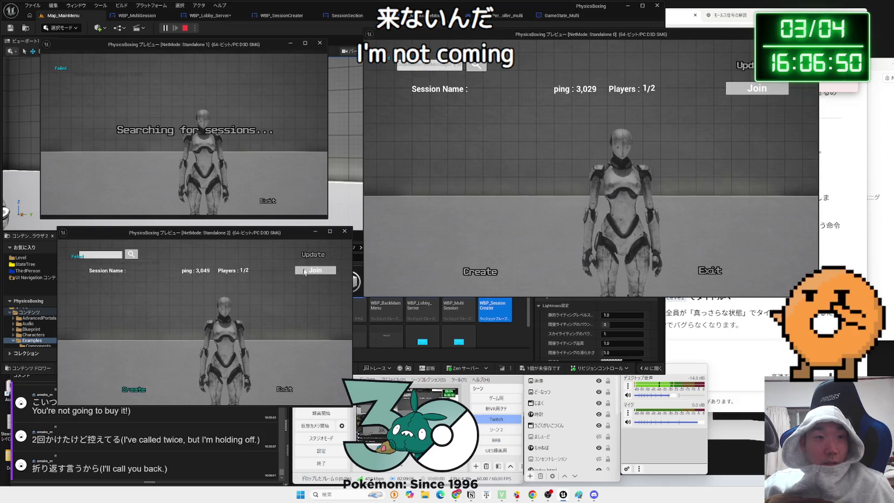
pyautogui.click(316, 256)
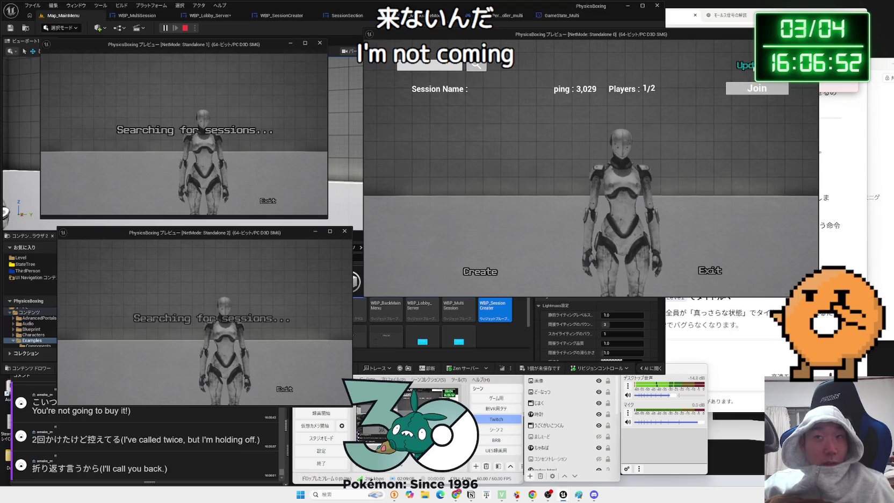
pyautogui.click(745, 65)
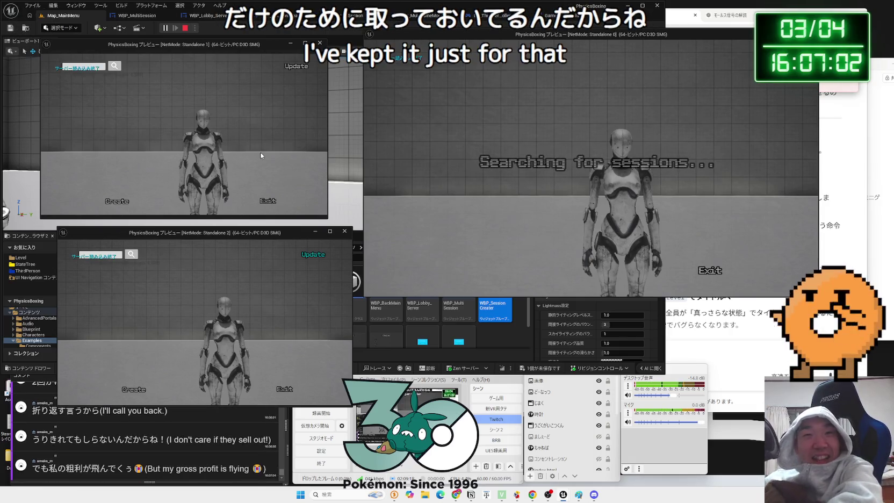
pyautogui.click(128, 390)
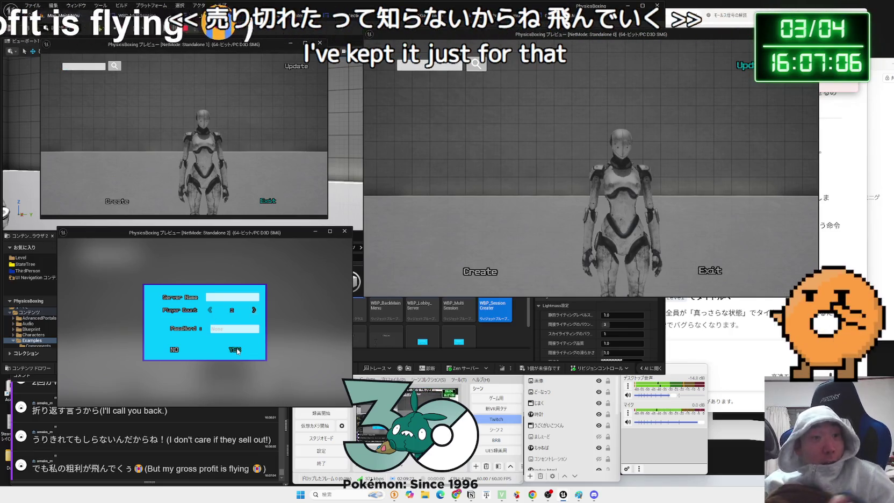
pyautogui.click(116, 202)
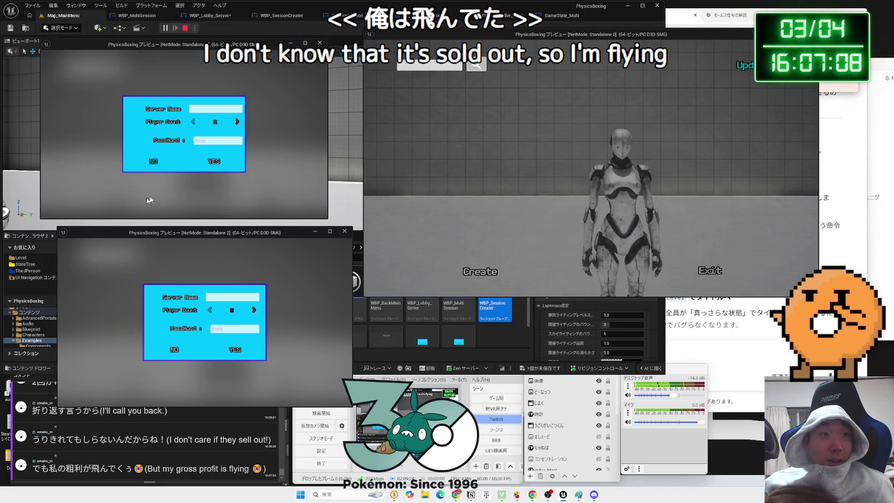
pyautogui.click(215, 163)
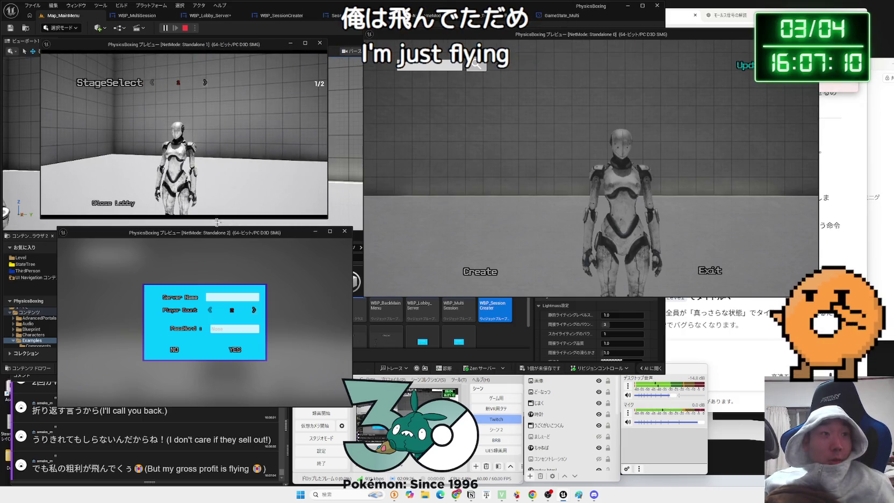
pyautogui.hotkey('alt', 'Tab')
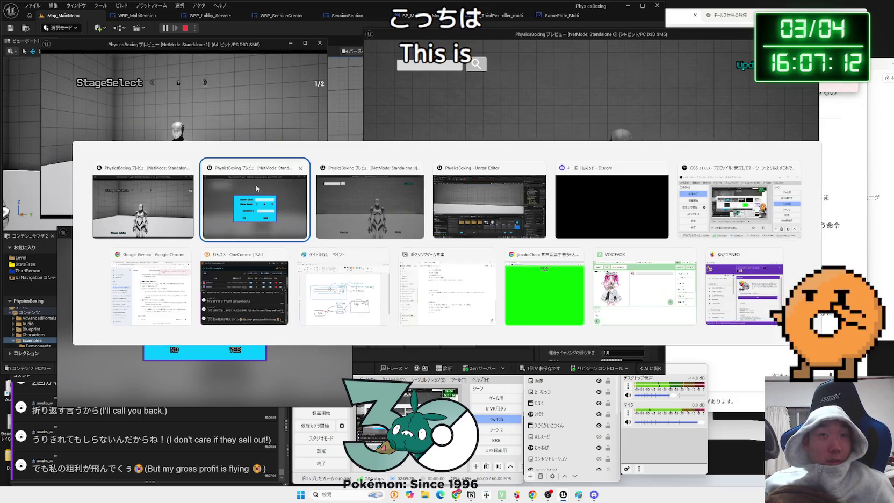
pyautogui.click(745, 69)
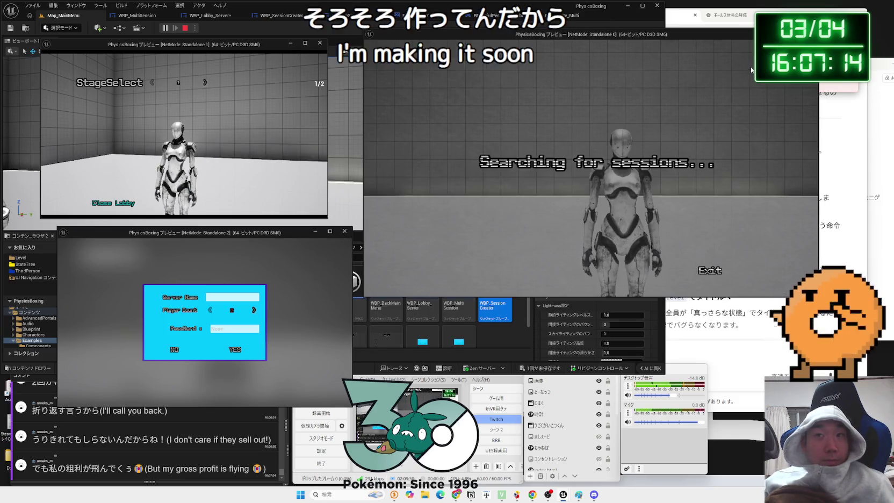
# - Cancel session creation, search again, and join the found session showing 1/2 players
pyautogui.click(167, 349)
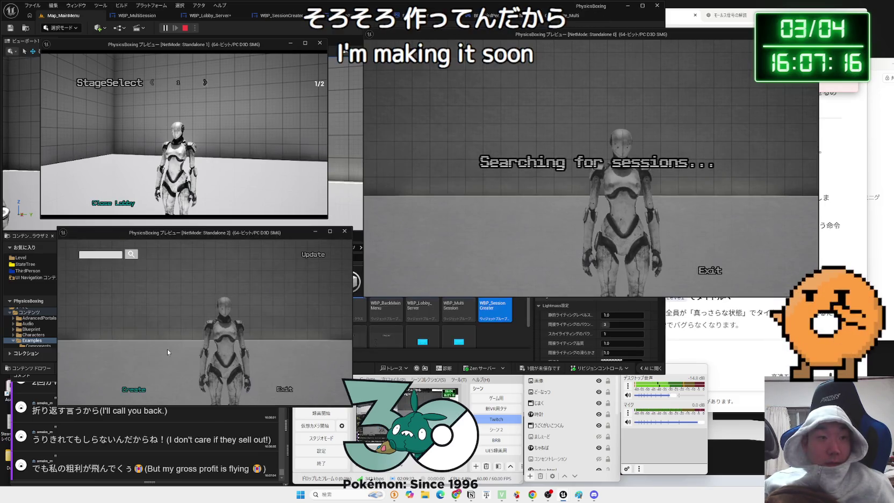
pyautogui.click(170, 371)
pyautogui.click(206, 354)
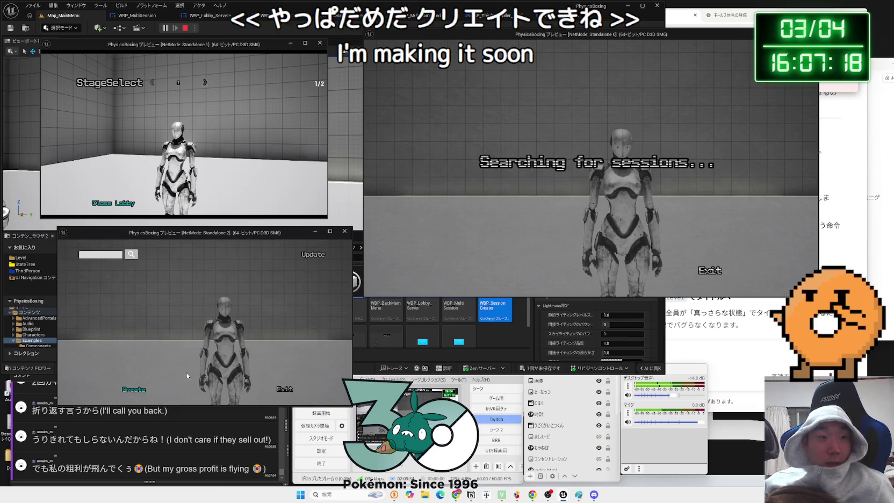
pyautogui.click(318, 256)
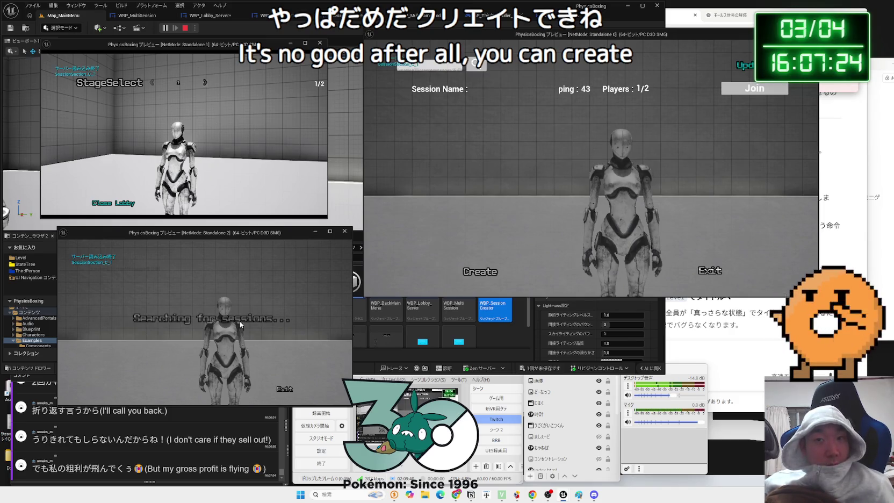
pyautogui.click(751, 91)
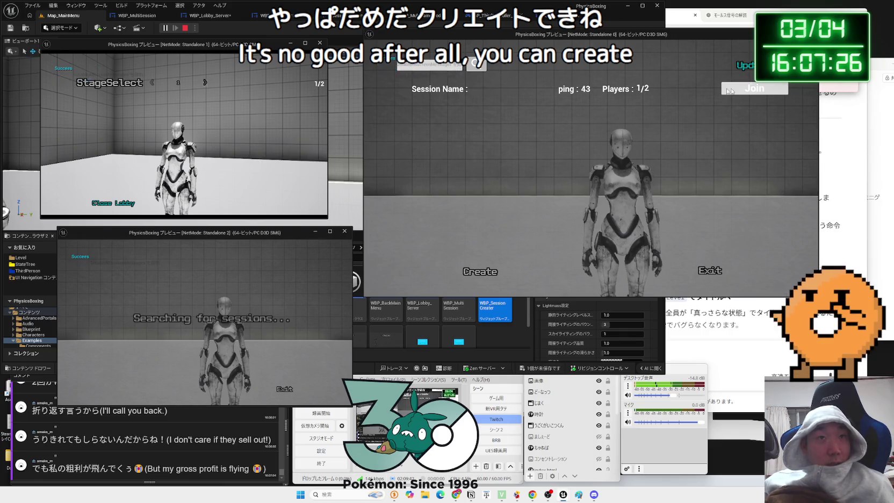
pyautogui.hotkey('alt', 'Tab')
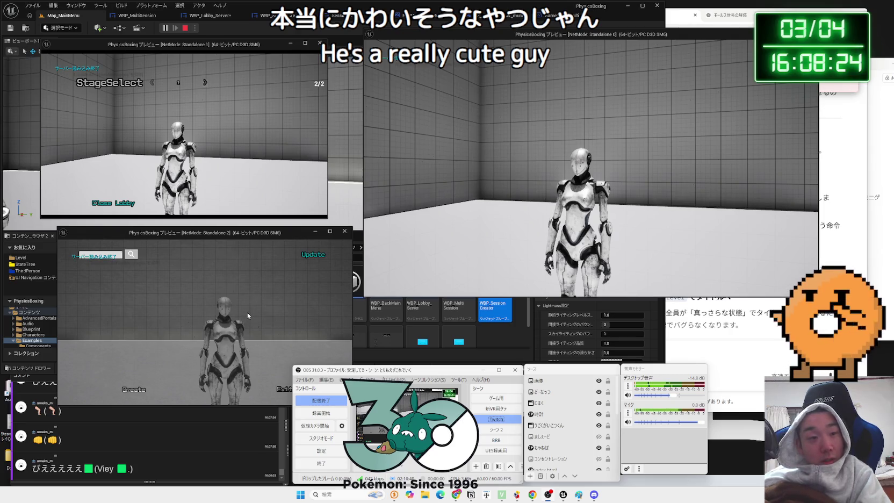
# - In Standalone 2, cancel session creation, then exit the game and confirm to stop the test
pyautogui.click(135, 389)
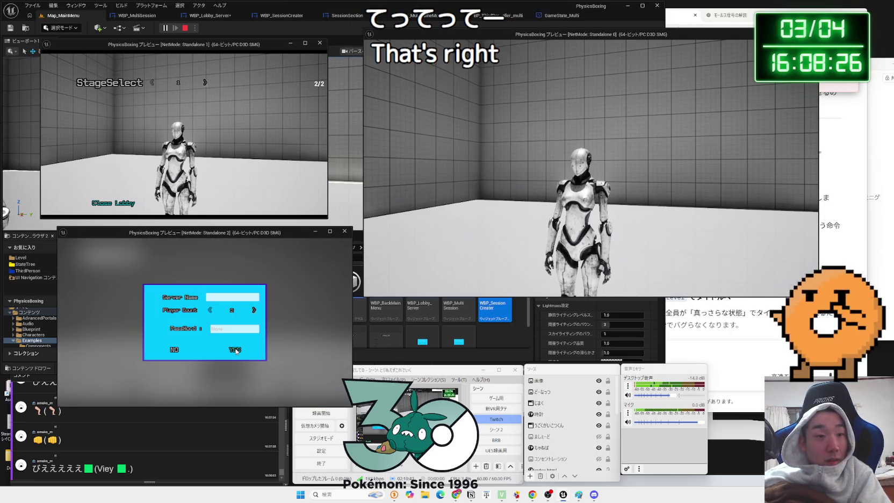
pyautogui.click(174, 351)
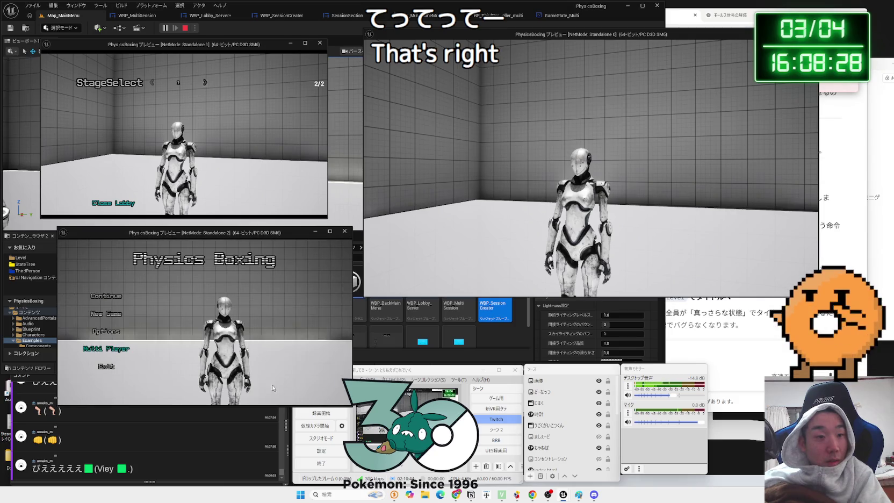
pyautogui.click(114, 370)
pyautogui.click(228, 334)
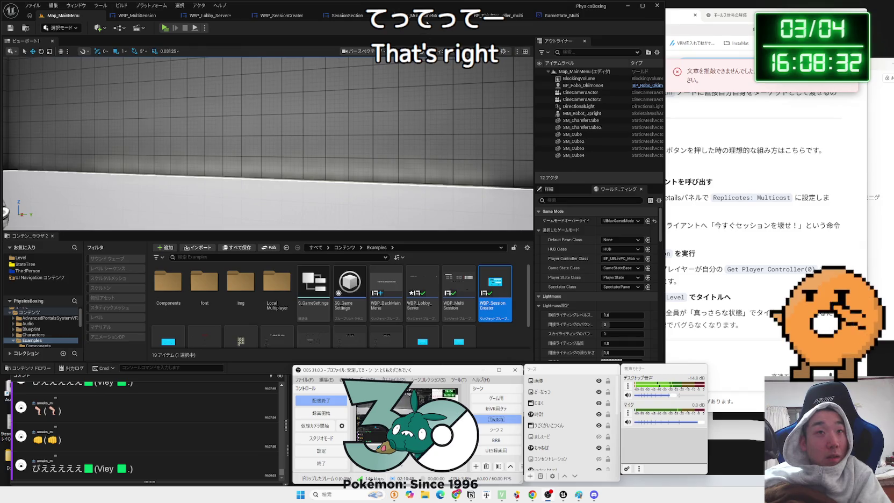
# - Look through the open blueprints and return to the WBP_Lobby_Server event graph
pyautogui.click(574, 19)
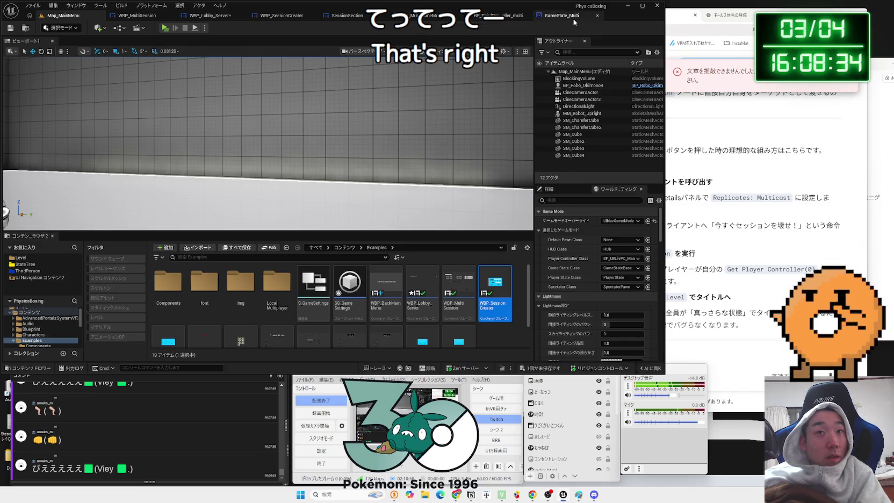
pyautogui.click(457, 15)
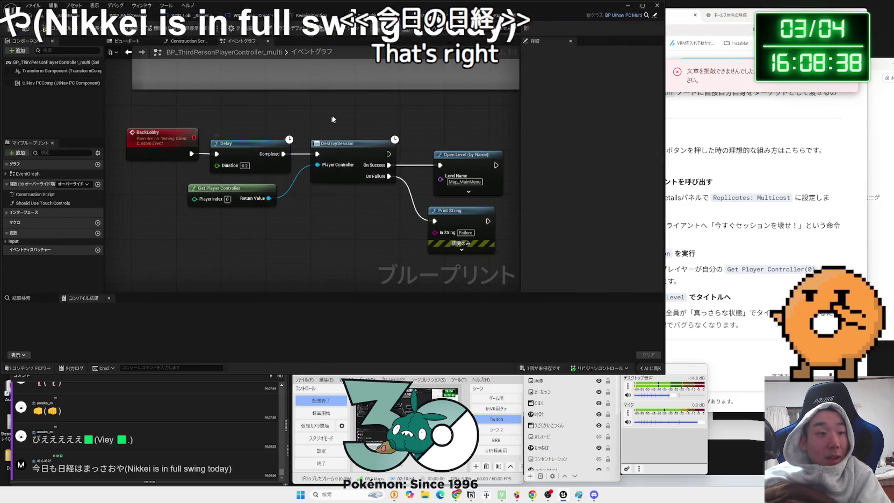
pyautogui.click(383, 15)
pyautogui.click(517, 15)
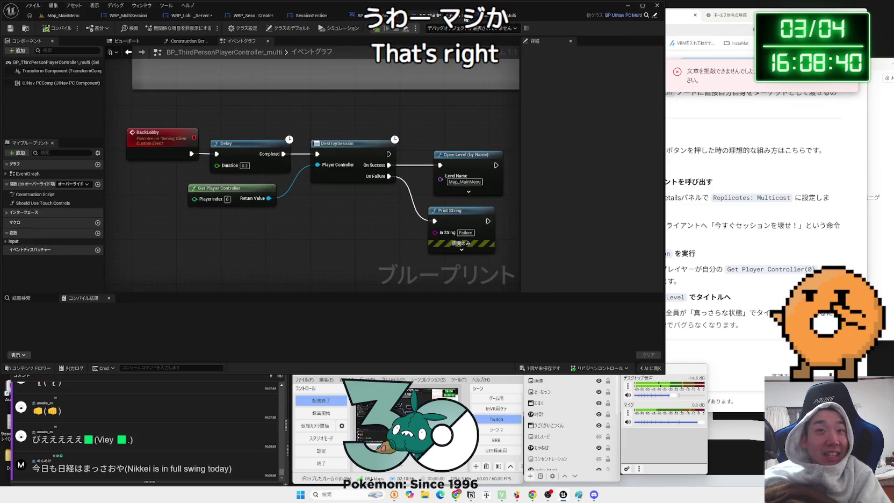
pyautogui.click(320, 15)
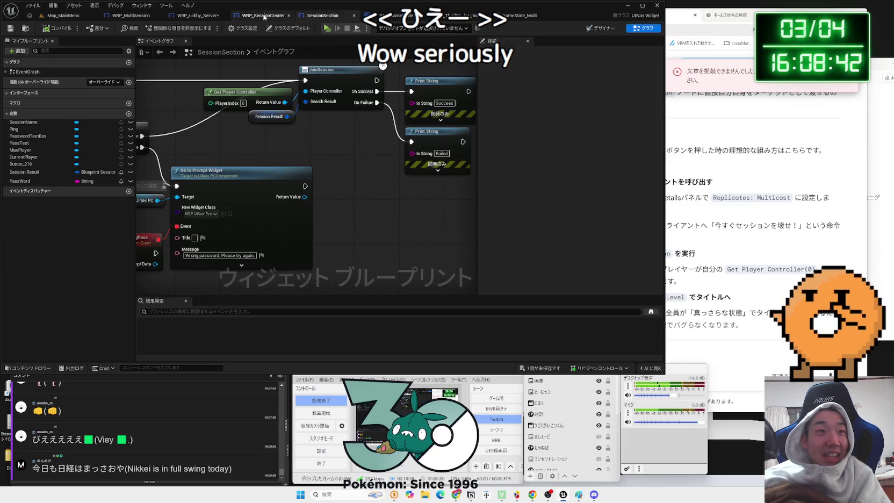
pyautogui.click(265, 17)
pyautogui.click(195, 16)
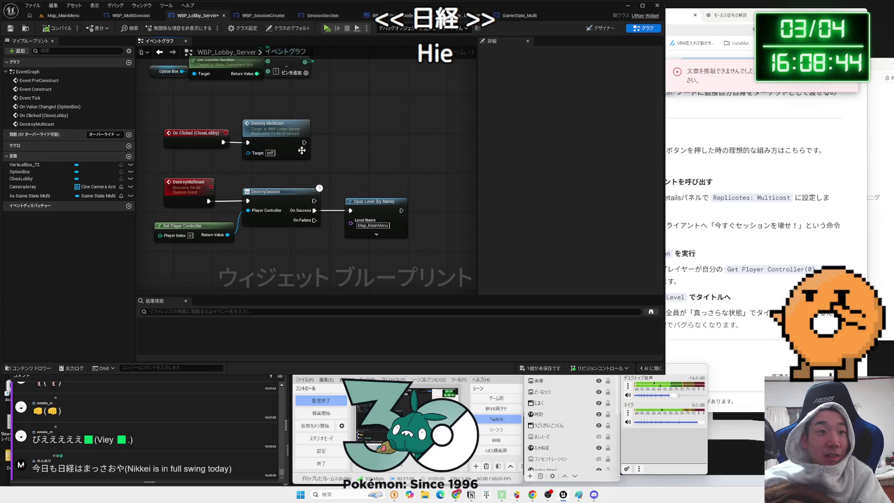
# - Delete the DestroyMulticast nodes and feed DestroySession from a new Get Player Controller
pyautogui.moveTo(230, 257); pyautogui.dragTo(197, 223)
pyautogui.press('Delete')
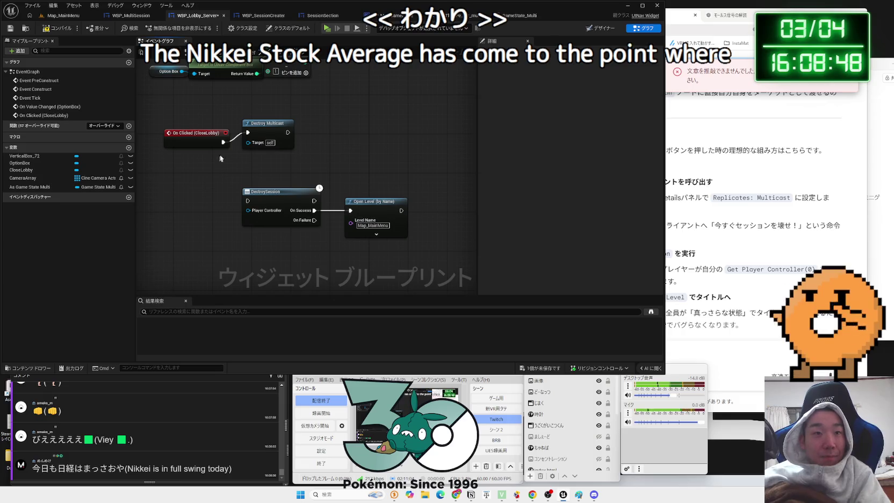
pyautogui.press('Delete')
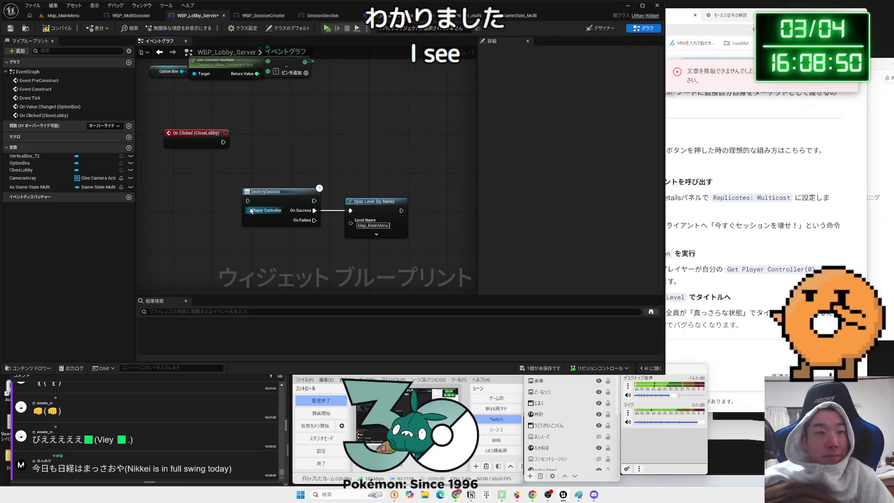
pyautogui.moveTo(248, 210); pyautogui.dragTo(180, 237)
pyautogui.write('get player')
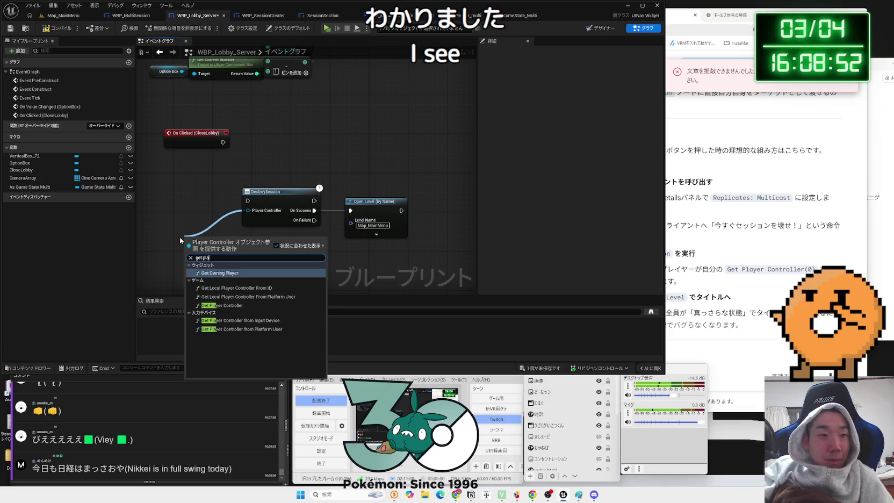
pyautogui.click(222, 306)
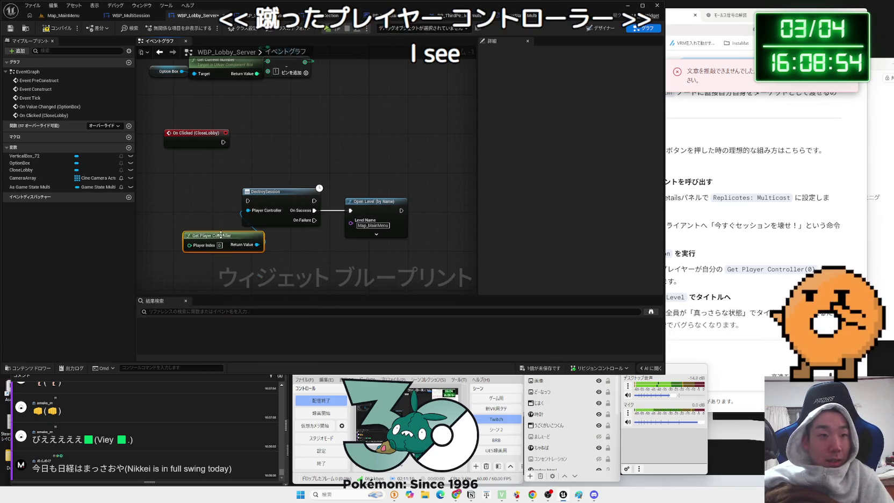
# - Wire On Clicked (CloseLobby) straight to DestroySession, line up Open Level, and save
pyautogui.moveTo(205, 241); pyautogui.dragTo(186, 211)
pyautogui.moveTo(285, 194)
pyautogui.mouseDown()
pyautogui.moveTo(293, 134)
pyautogui.moveTo(305, 185)
pyautogui.moveTo(287, 139)
pyautogui.mouseUp()
pyautogui.moveTo(223, 142); pyautogui.dragTo(257, 142)
pyautogui.moveTo(221, 202); pyautogui.dragTo(196, 172)
pyautogui.moveTo(389, 194); pyautogui.dragTo(360, 146)
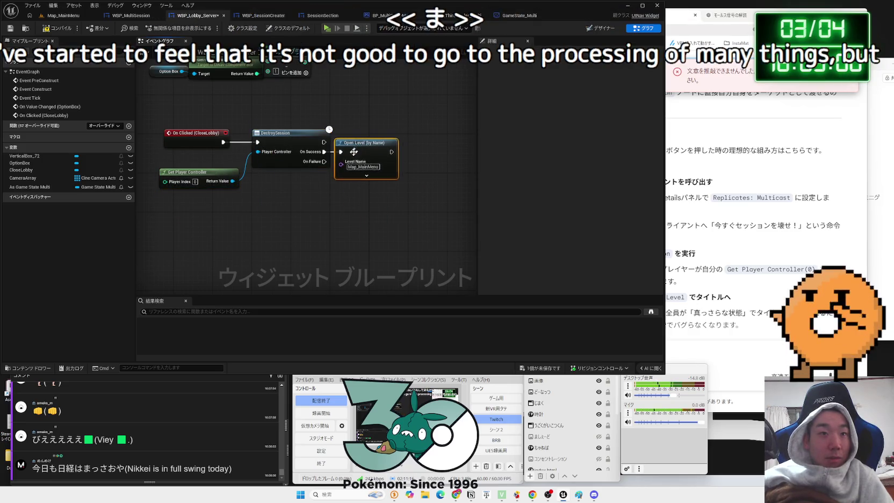
pyautogui.click(555, 371)
# - Save the pending changes and reopen the Map_MainMenu level from the Level folder
pyautogui.click(495, 326)
pyautogui.click(130, 15)
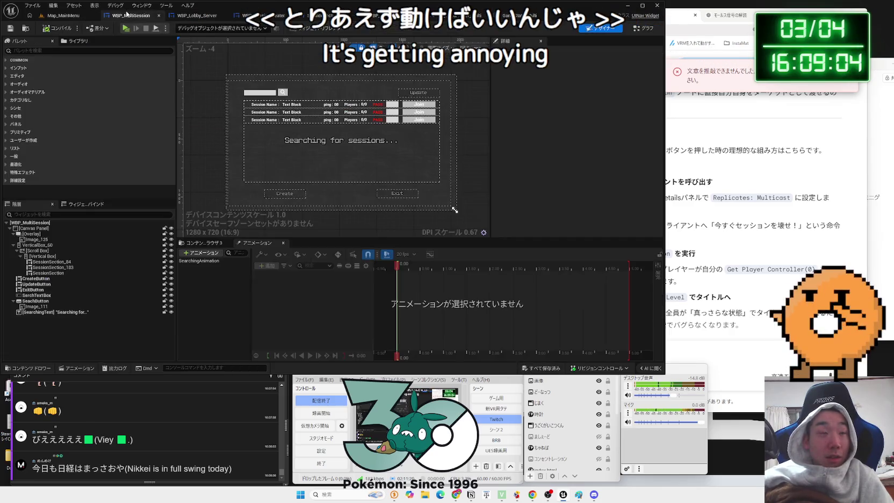
pyautogui.click(197, 15)
pyautogui.click(258, 20)
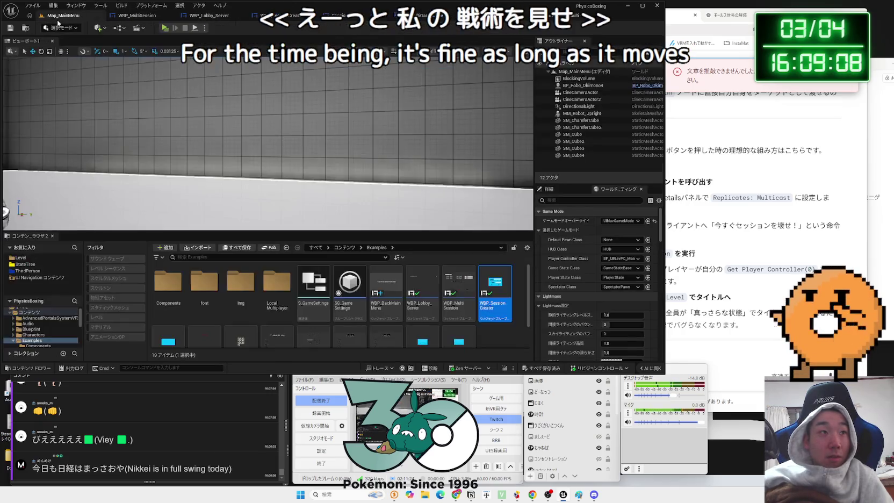
pyautogui.click(64, 15)
pyautogui.click(123, 30)
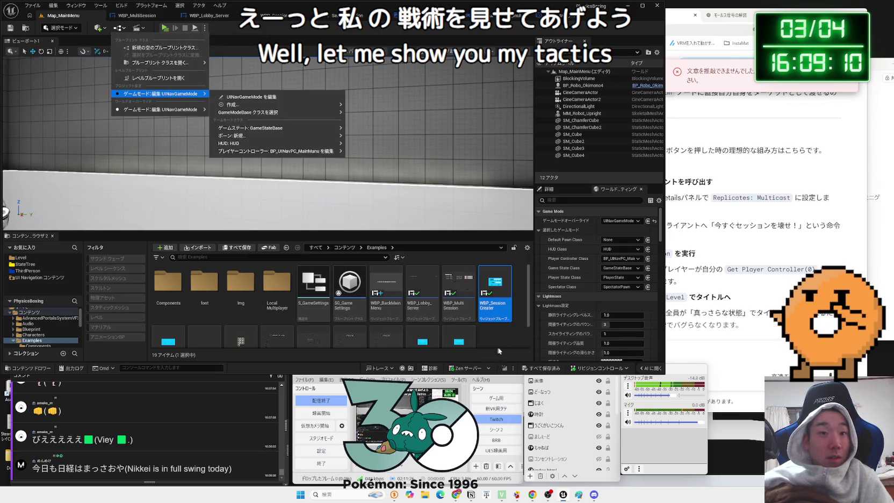
pyautogui.click(30, 293)
pyautogui.click(21, 258)
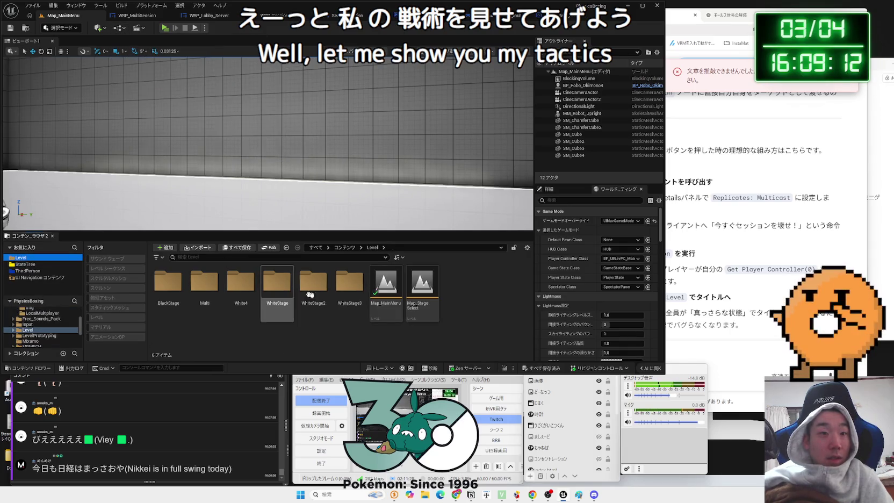
pyautogui.doubleClick(396, 309)
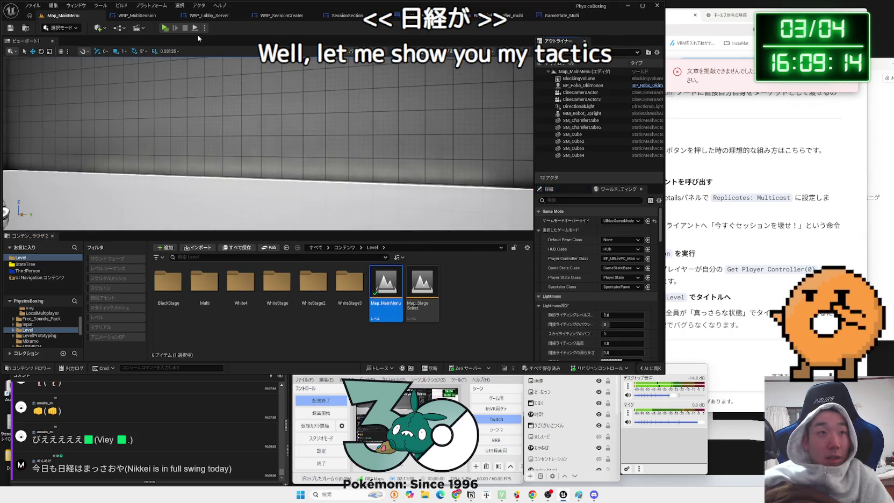
# - Open the Map_MainMenu level blueprint and add a Get Player Controller node
pyautogui.click(204, 31)
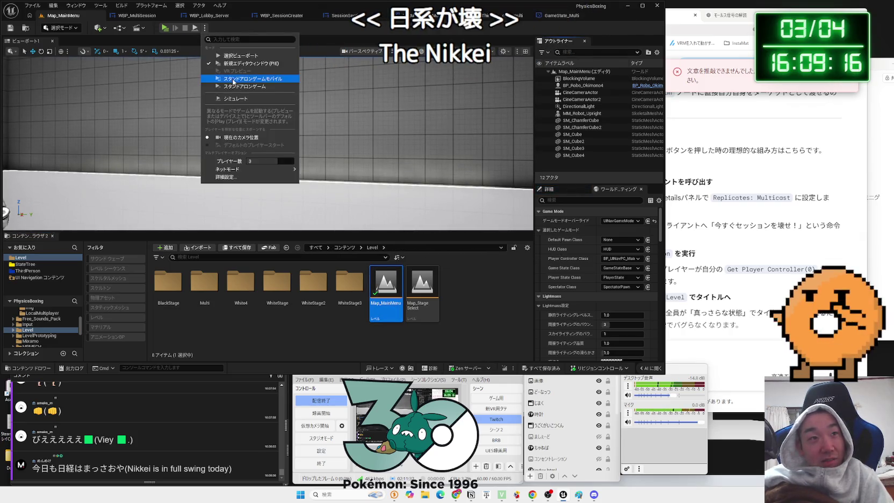
pyautogui.click(119, 28)
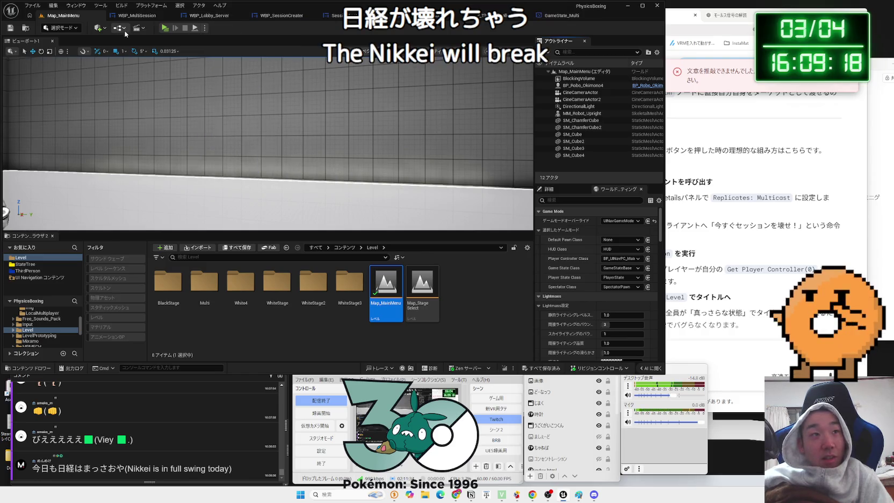
pyautogui.click(119, 27)
pyautogui.click(165, 78)
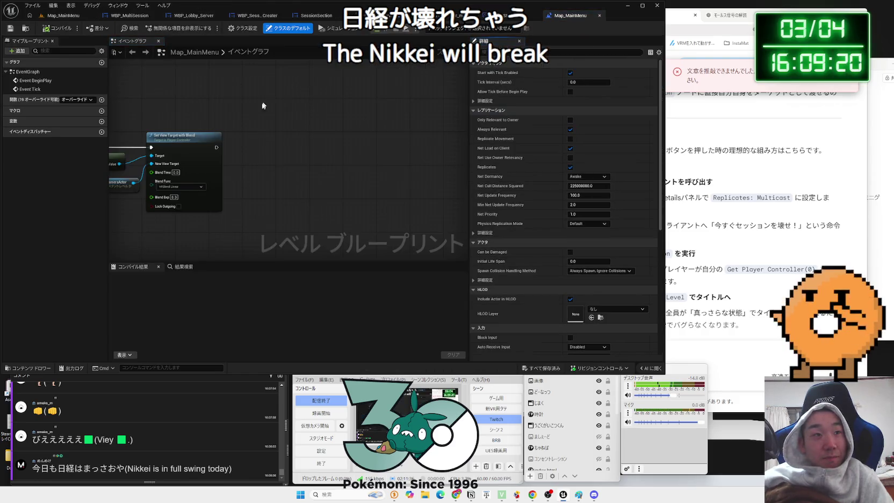
pyautogui.rightClick(320, 168)
pyautogui.write('get pl')
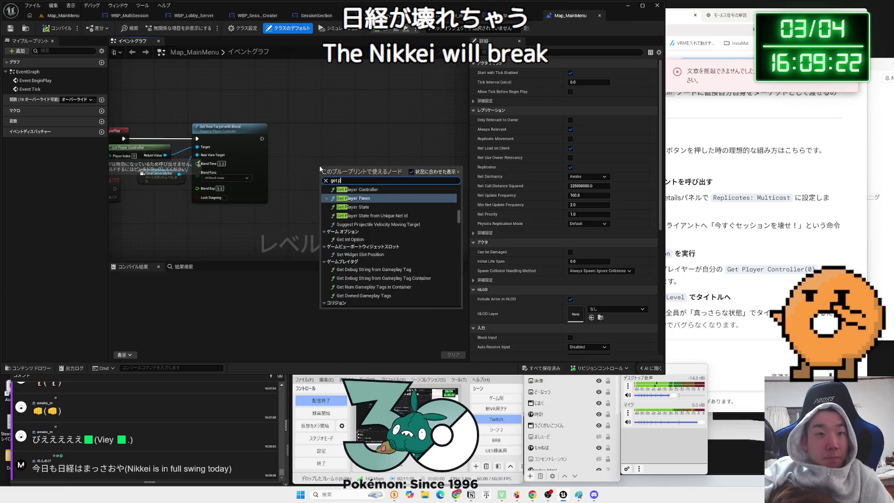
pyautogui.write('ayer cont')
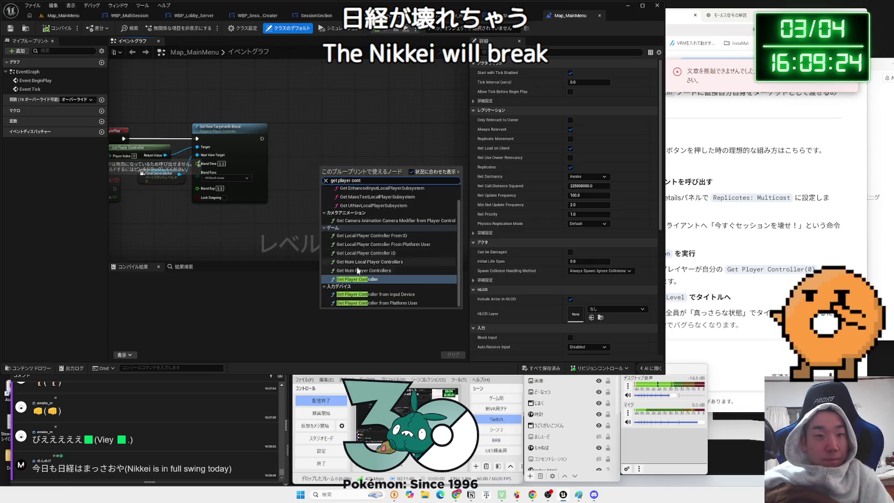
pyautogui.click(358, 261)
# - Add a DestroySession node driven by the player controller
pyautogui.scroll(2, 348, 160)
pyautogui.moveTo(349, 160)
pyautogui.mouseDown()
pyautogui.moveTo(309, 155)
pyautogui.moveTo(374, 131)
pyautogui.mouseUp()
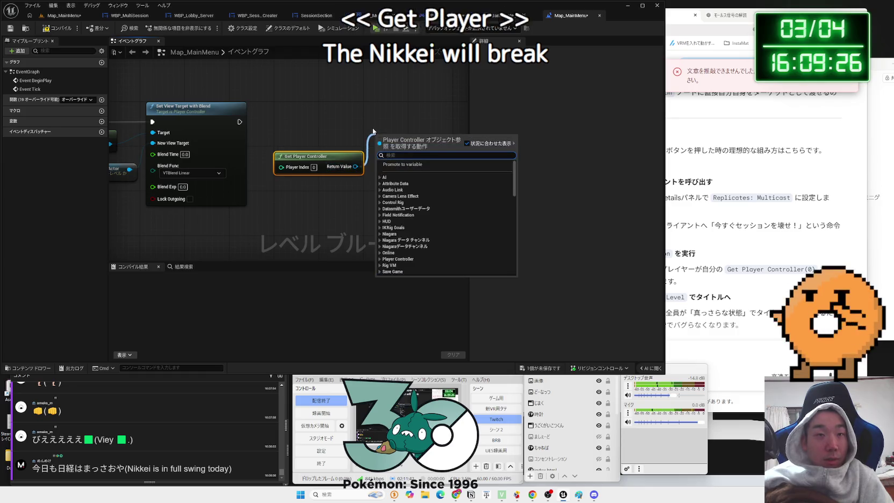
pyautogui.write('session')
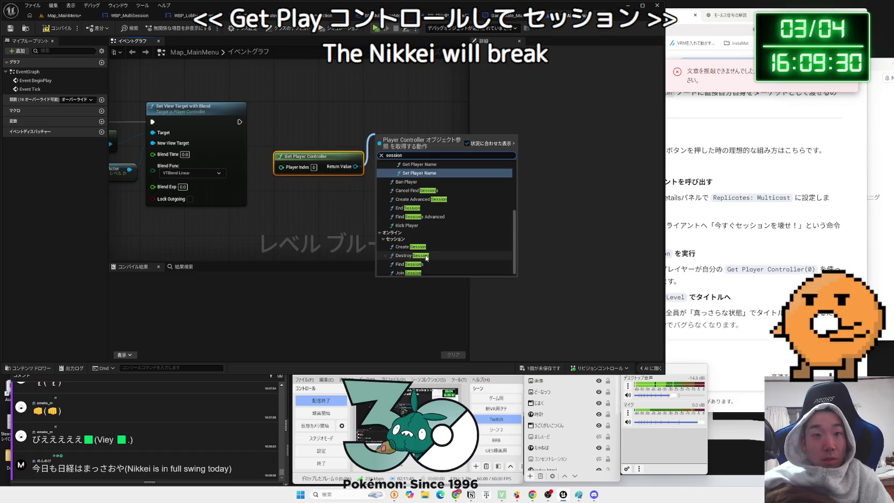
pyautogui.click(427, 258)
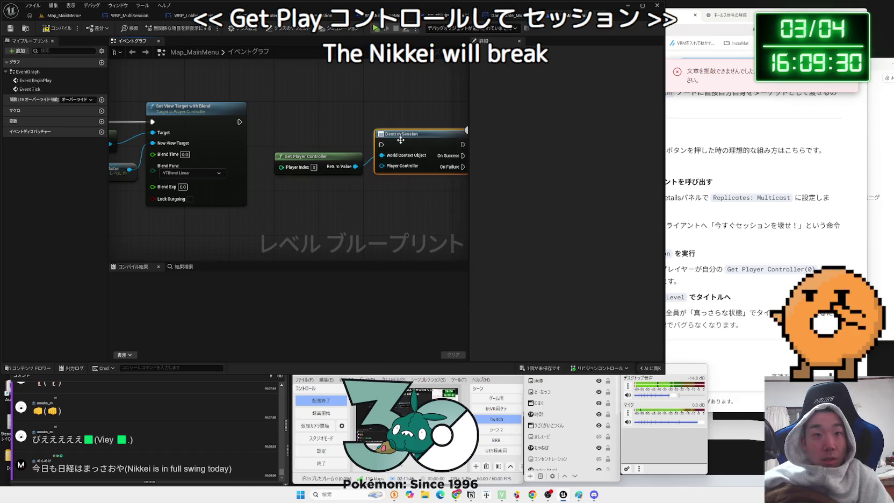
# - Wire a green Print String reading 'Success' to DestroySession's On Success
pyautogui.moveTo(239, 122)
pyautogui.mouseDown()
pyautogui.moveTo(358, 126)
pyautogui.moveTo(391, 114)
pyautogui.mouseUp()
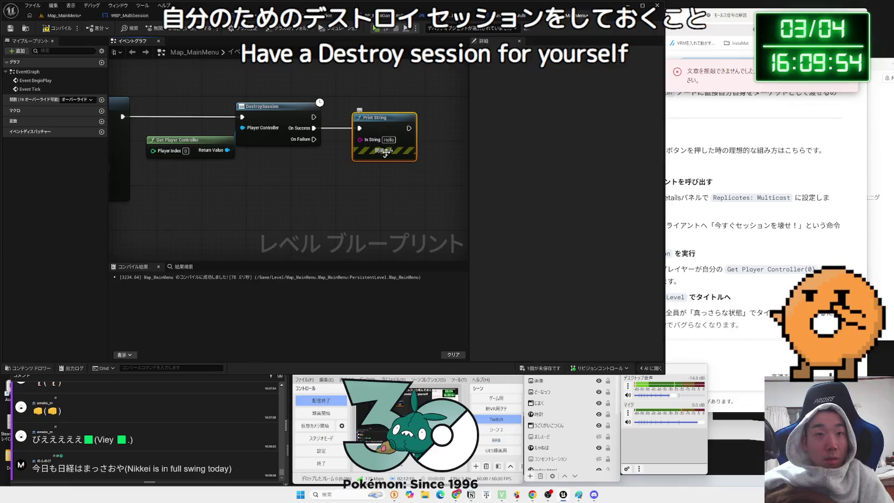
pyautogui.click(388, 176)
pyautogui.click(449, 319)
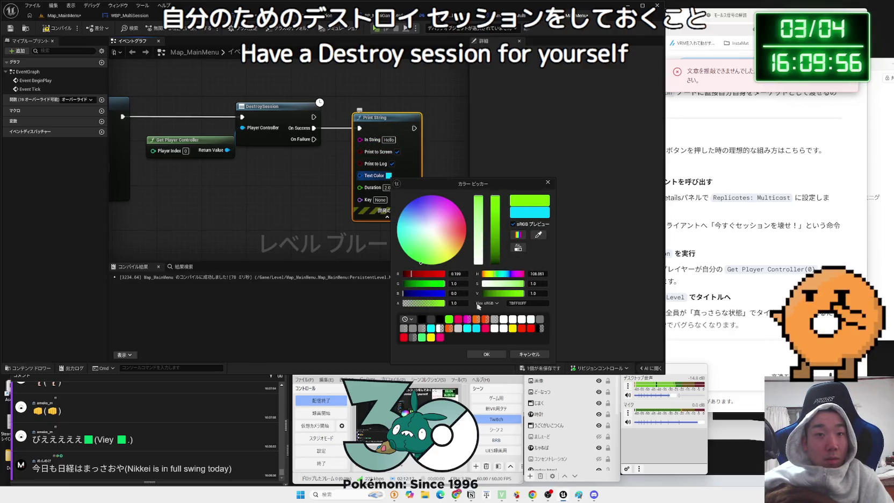
pyautogui.click(503, 353)
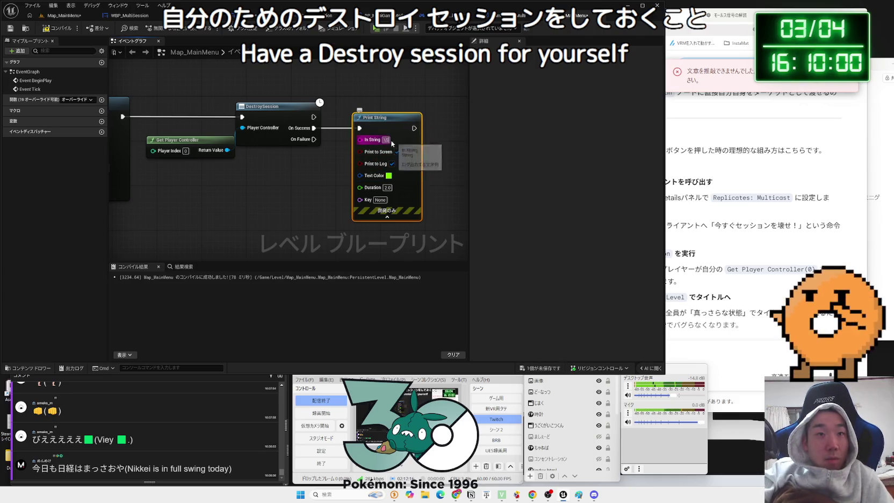
pyautogui.write('Success')
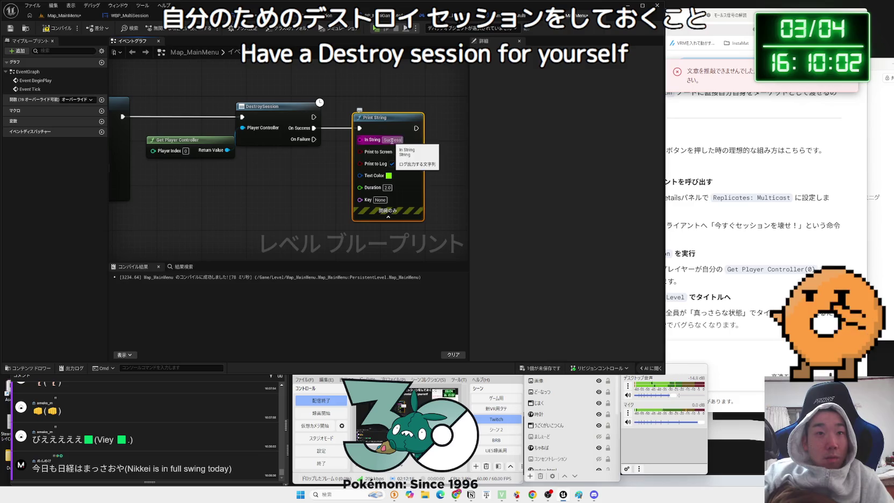
pyautogui.click(390, 216)
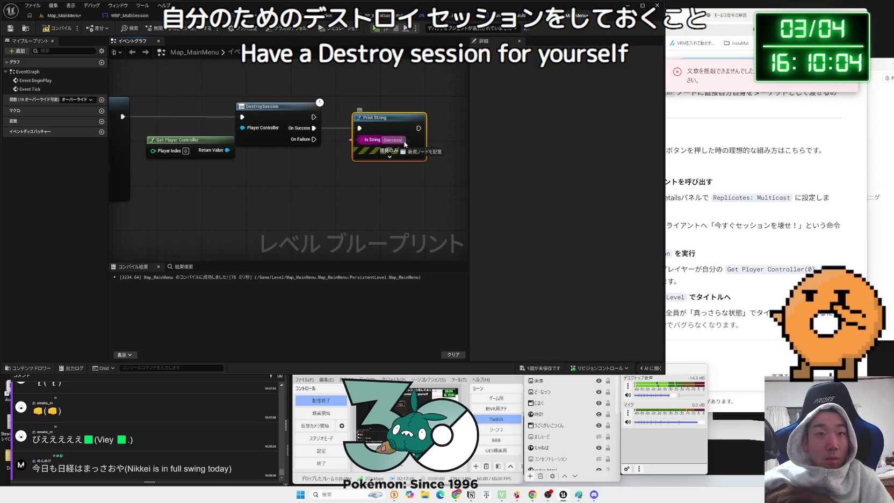
# - Duplicate the Print String for On Failure with 'Failure' text and align both nodes
pyautogui.hotkey('ctrl', 'c')
pyautogui.hotkey('ctrl', 'v')
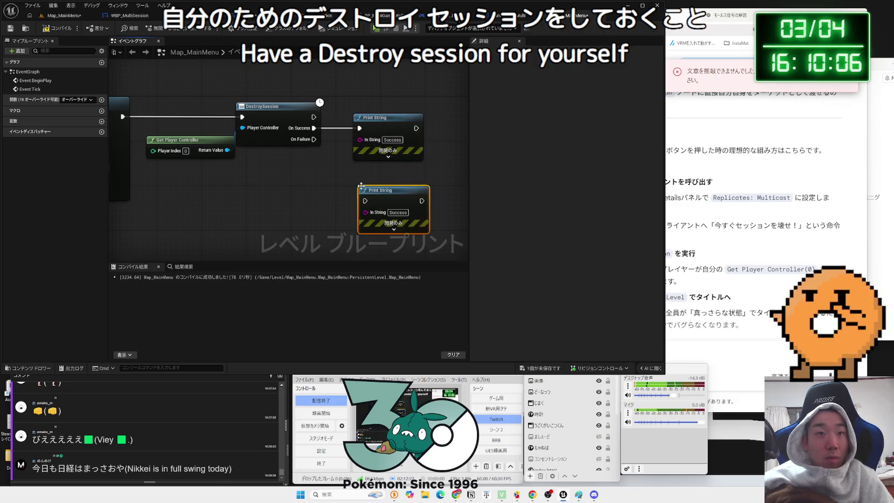
pyautogui.click(303, 110)
pyautogui.moveTo(316, 143)
pyautogui.mouseDown()
pyautogui.moveTo(361, 198)
pyautogui.moveTo(369, 174)
pyautogui.mouseUp()
pyautogui.click(366, 200)
pyautogui.write('Failure')
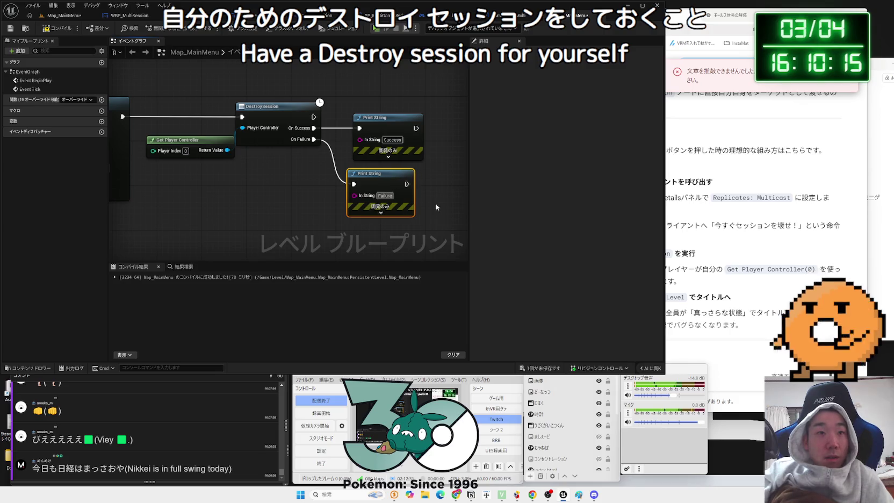
pyautogui.press('Return')
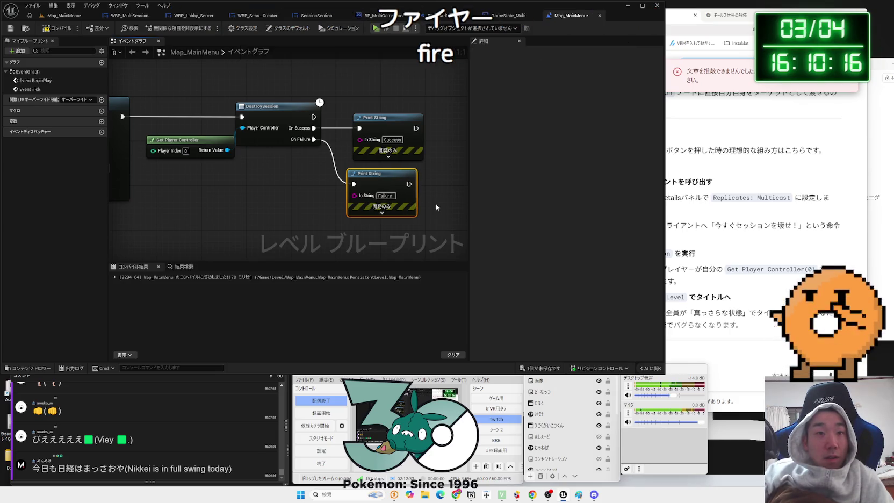
pyautogui.moveTo(377, 174); pyautogui.dragTo(382, 169)
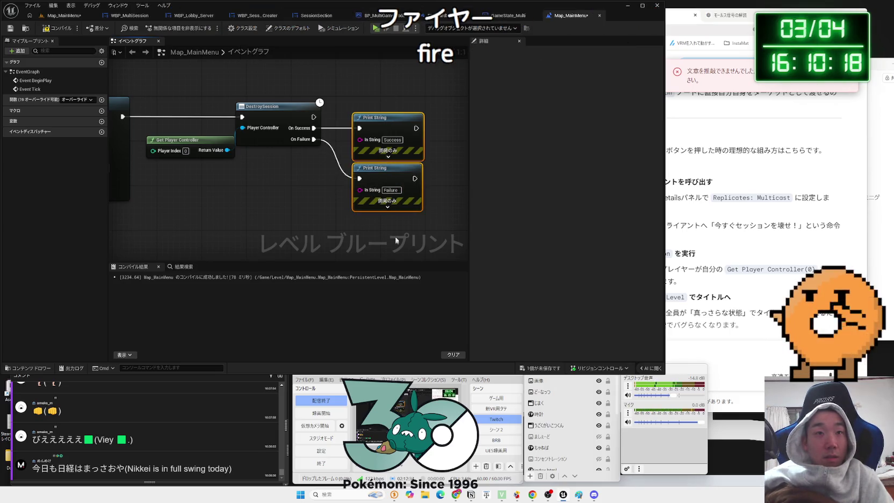
pyautogui.moveTo(376, 118); pyautogui.dragTo(360, 119)
# - Compile and save the level blueprint, then go back to the Map_MainMenu level view
pyautogui.click(57, 28)
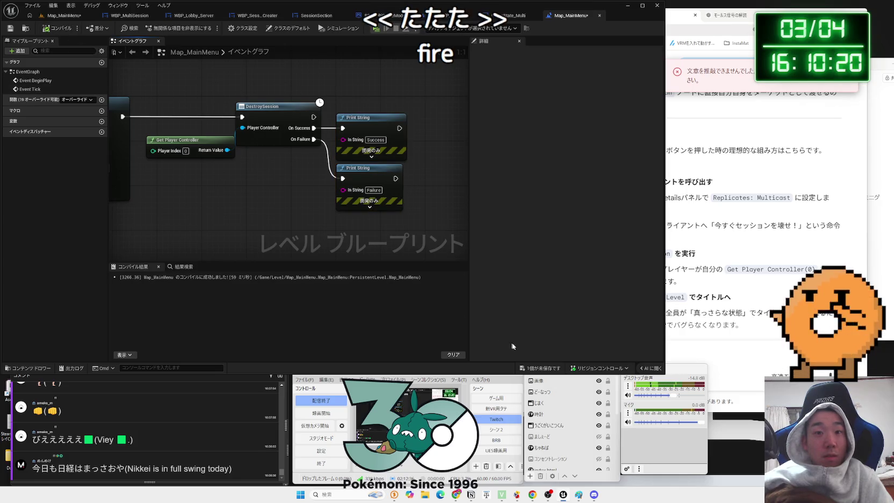
pyautogui.click(540, 368)
pyautogui.click(501, 325)
pyautogui.click(63, 15)
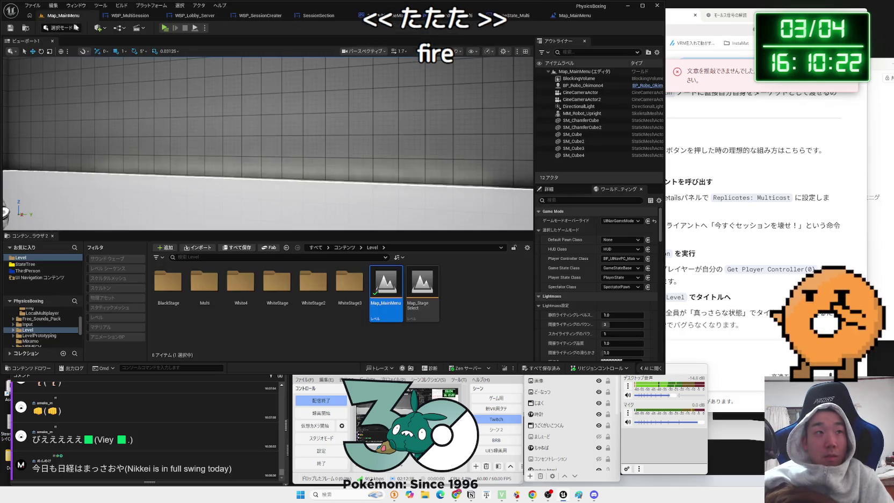
# - Start a three-window Play test, open the session search in two windows and enlarge the previews
pyautogui.click(165, 28)
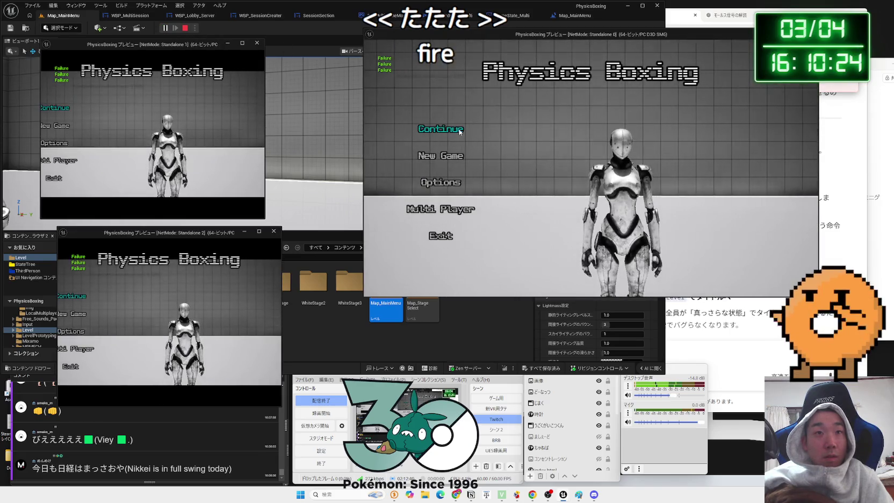
pyautogui.click(446, 210)
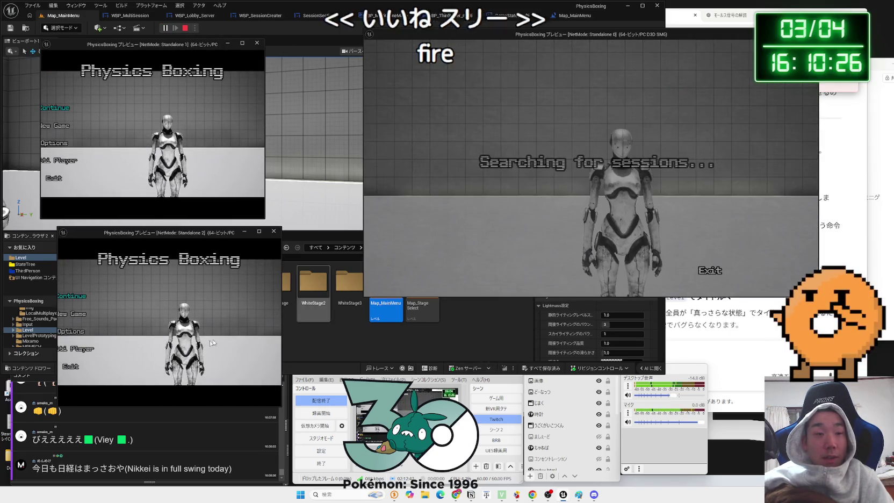
pyautogui.click(75, 349)
pyautogui.moveTo(283, 301); pyautogui.dragTo(361, 303)
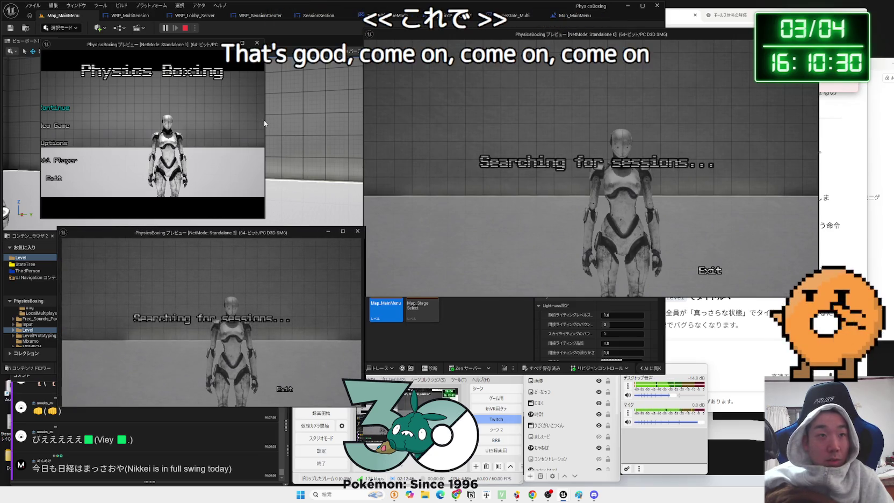
pyautogui.moveTo(264, 121); pyautogui.dragTo(344, 124)
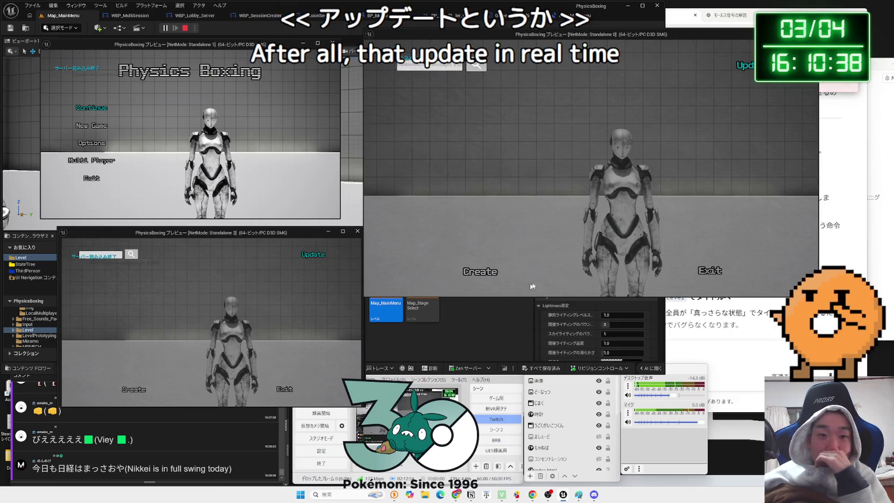
# - Create a session on the host to enter the StageSelect lobby, then refresh the client's session list
pyautogui.click(492, 271)
pyautogui.click(637, 210)
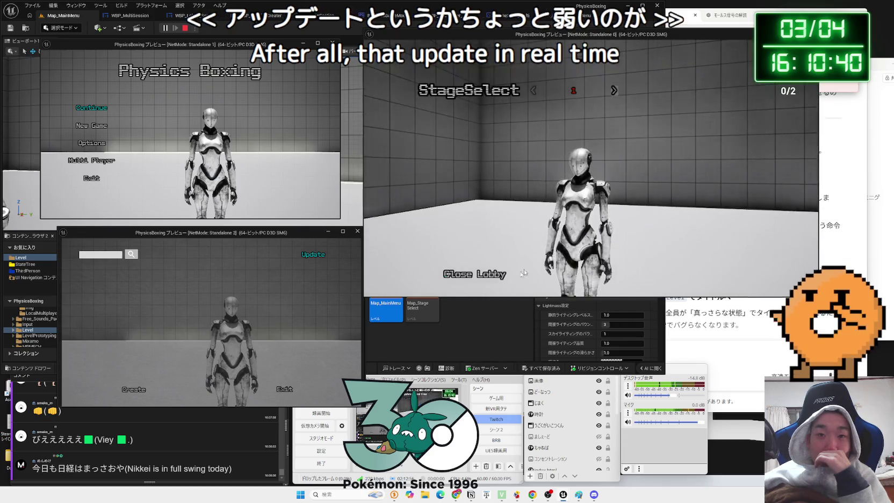
pyautogui.hotkey('alt', 'Tab')
pyautogui.click(313, 255)
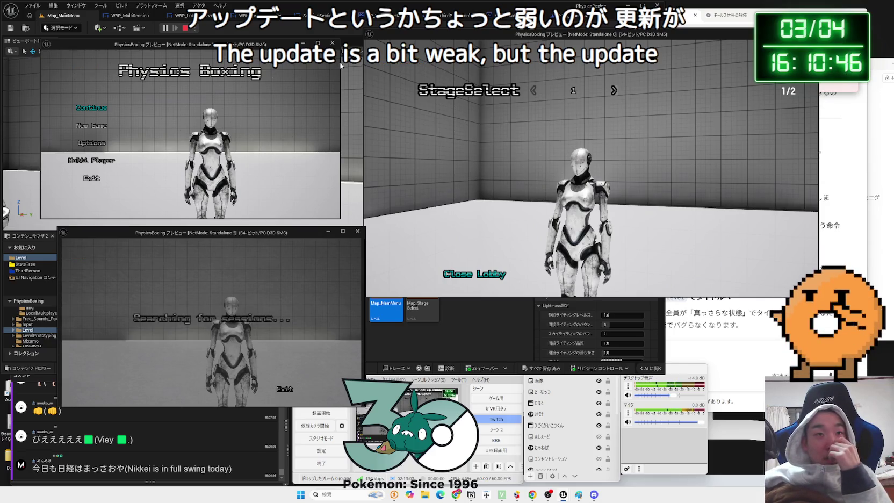
pyautogui.moveTo(340, 65); pyautogui.dragTo(351, 65)
pyautogui.moveTo(288, 42); pyautogui.dragTo(293, 34)
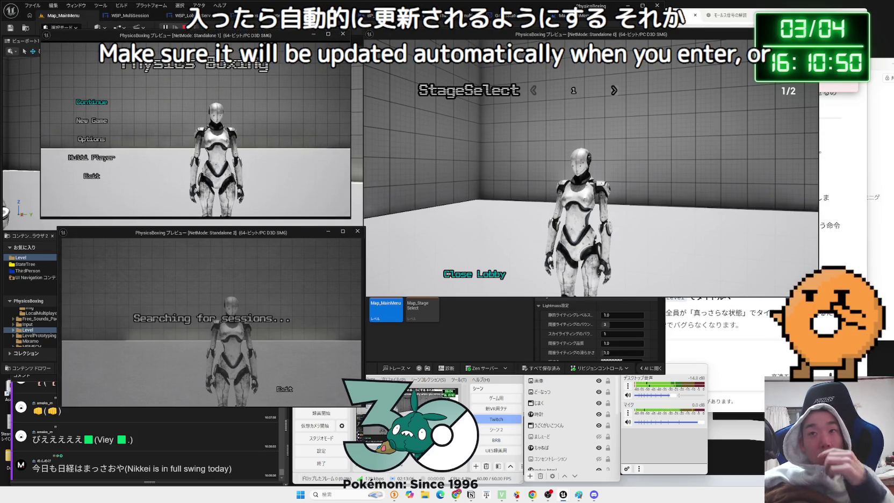
pyautogui.click(709, 333)
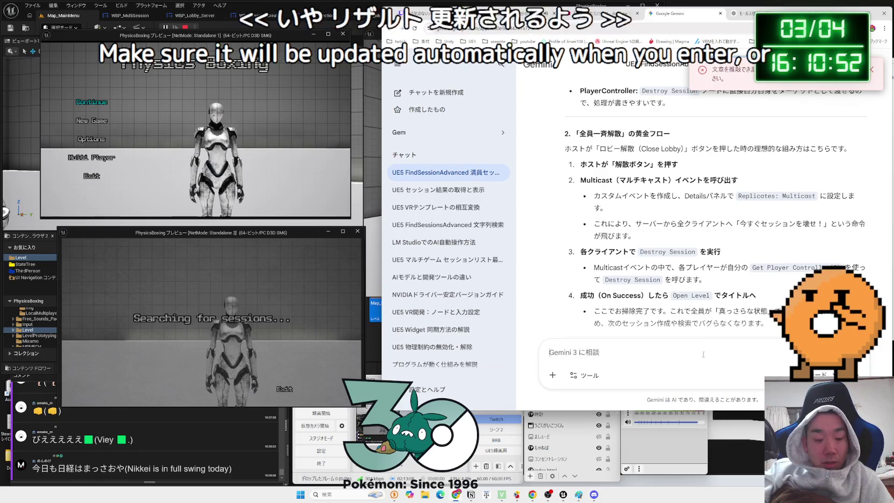
# - Send Gemini a question about getting the SessionResult list to update
pyautogui.write('R')
pyautogui.write('Ｓｅｓｓｉｏｎ')
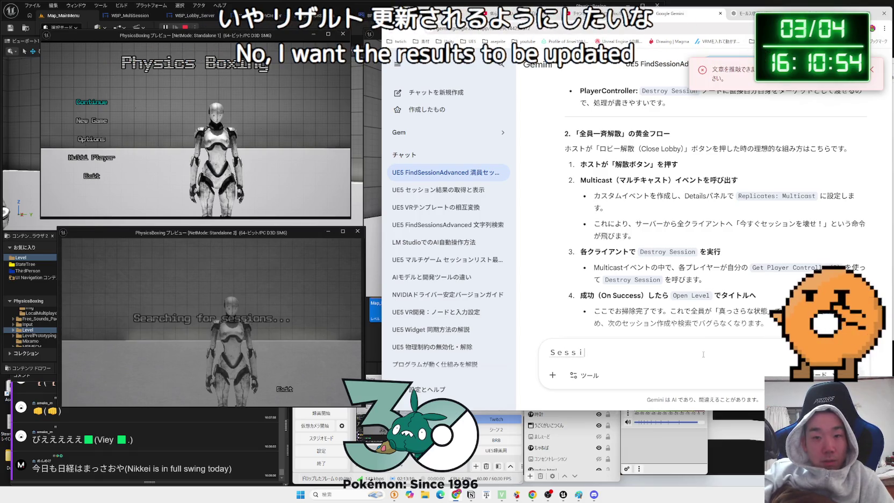
pyautogui.write('R')
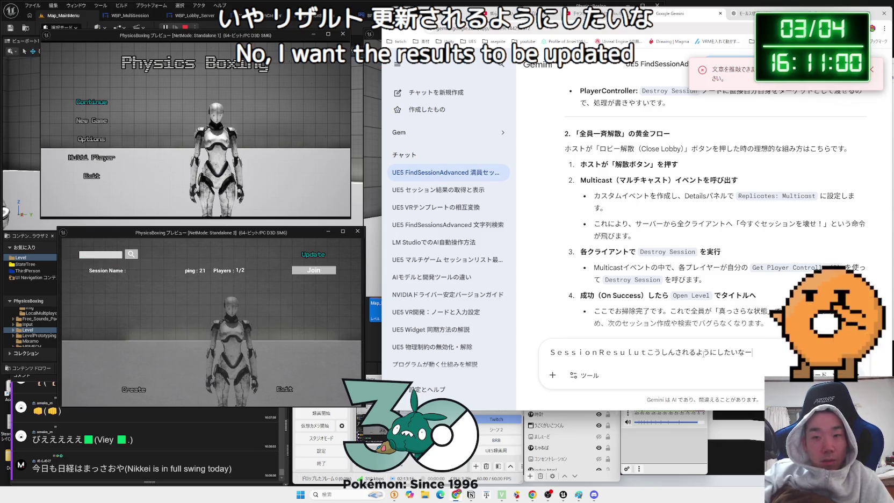
pyautogui.press('Return')
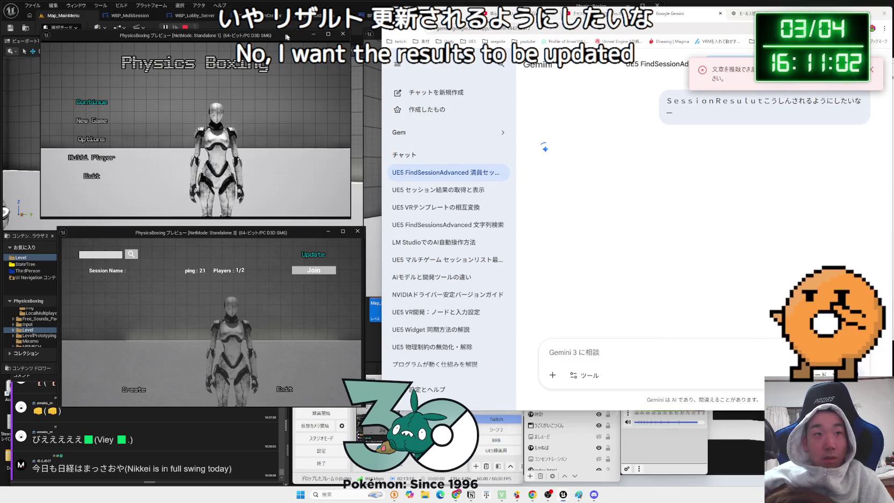
pyautogui.click(372, 37)
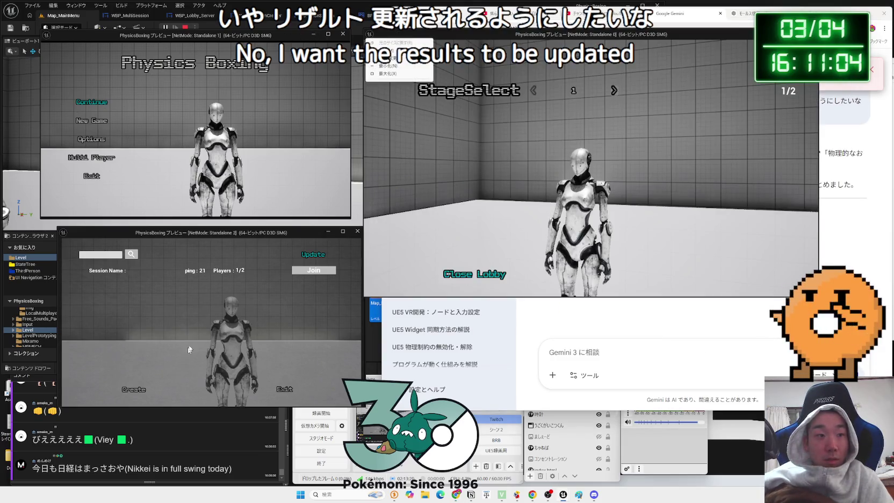
# - Join the hosted session from the client, close the lobby, and start a new session search
pyautogui.click(310, 278)
pyautogui.click(316, 274)
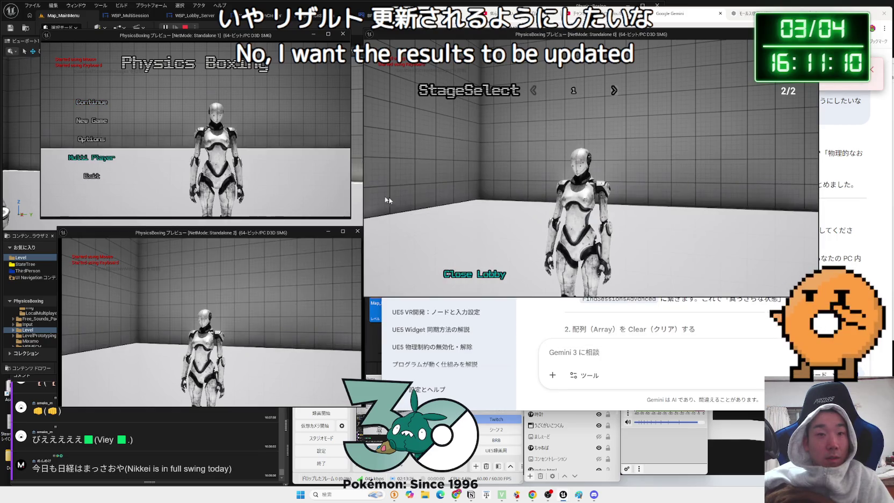
pyautogui.click(482, 276)
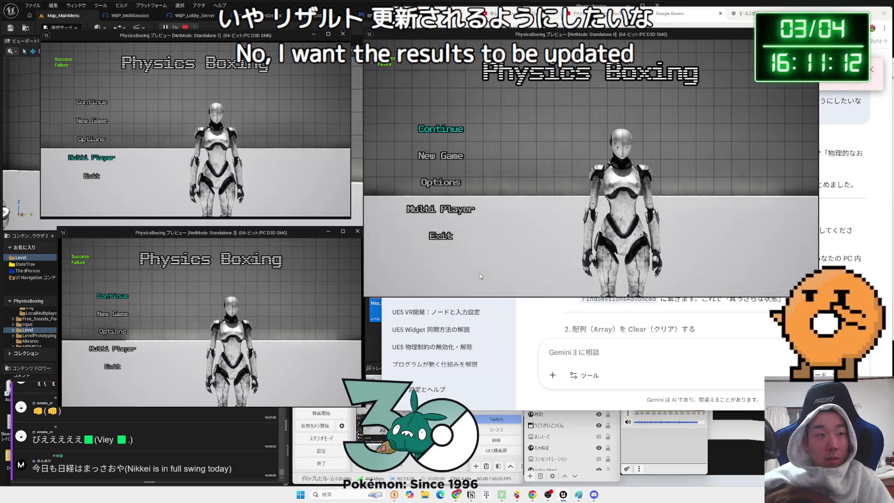
pyautogui.click(441, 209)
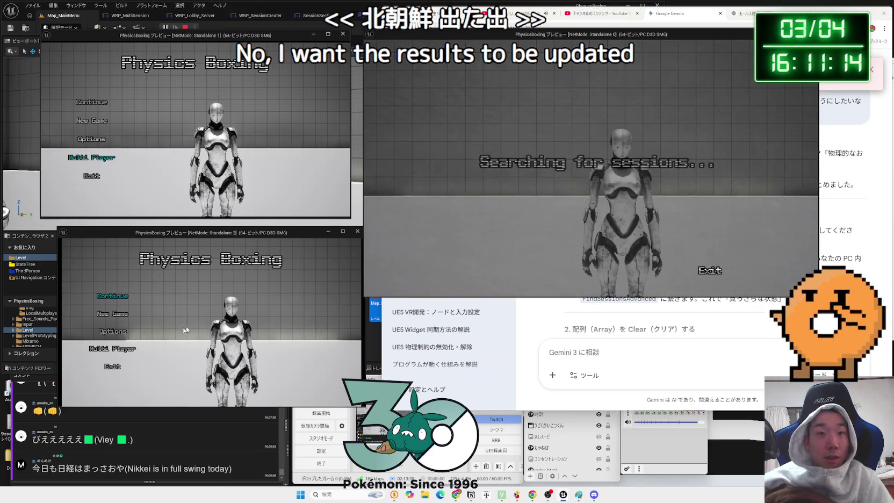
pyautogui.click(770, 350)
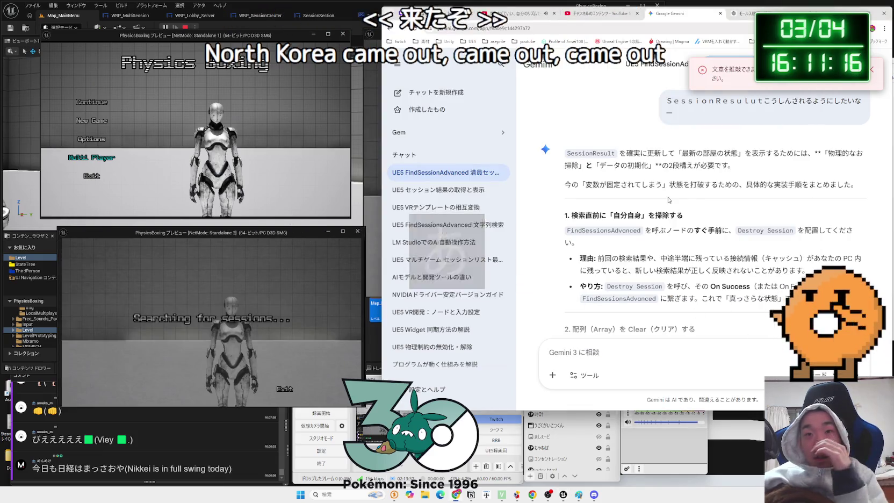
pyautogui.tripleClick(611, 160)
pyautogui.keyDown('shift'); pyautogui.click(645, 156); pyautogui.keyUp('shift')
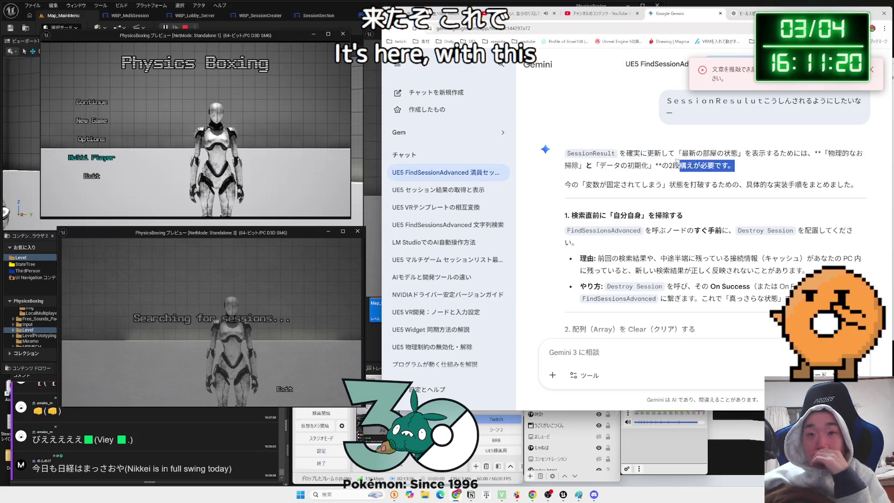
pyautogui.scroll(-1, 699, 161)
pyautogui.moveTo(607, 149); pyautogui.dragTo(811, 151)
pyautogui.click(813, 151)
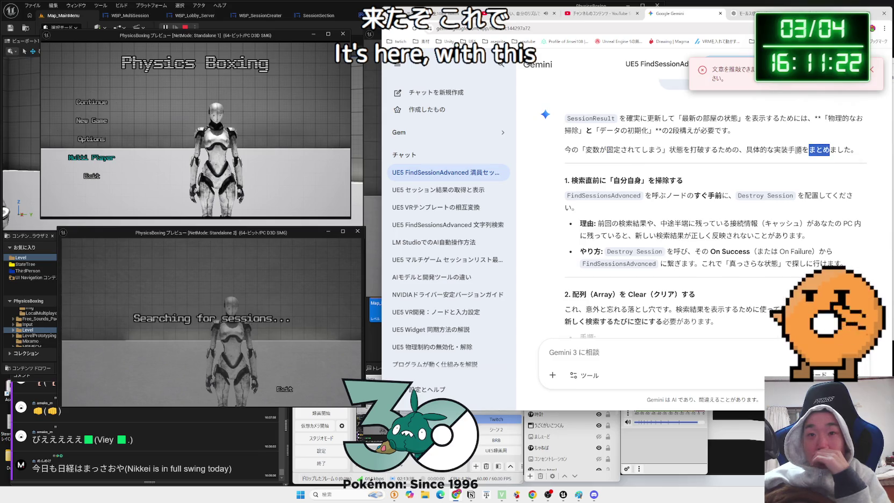
pyautogui.click(621, 180)
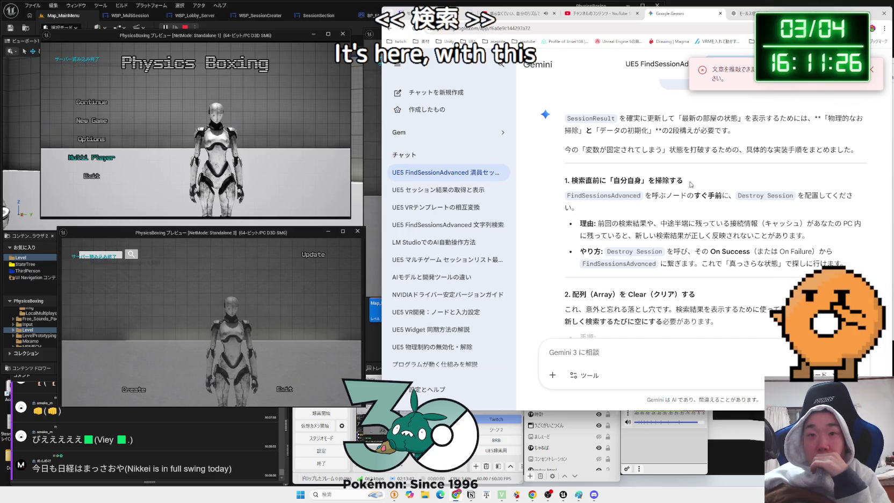
pyautogui.moveTo(684, 182); pyautogui.dragTo(571, 180)
pyautogui.click(572, 181)
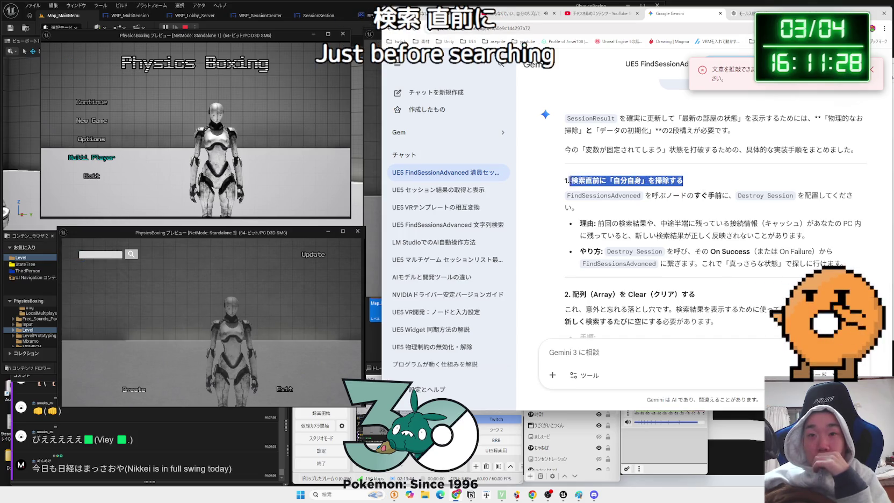
pyautogui.click(731, 196)
pyautogui.moveTo(732, 196)
pyautogui.mouseDown()
pyautogui.moveTo(642, 195)
pyautogui.moveTo(811, 199)
pyautogui.mouseUp()
pyautogui.click(647, 196)
pyautogui.scroll(-1, 648, 196)
pyautogui.click(811, 199)
pyautogui.scroll(2, 629, 191)
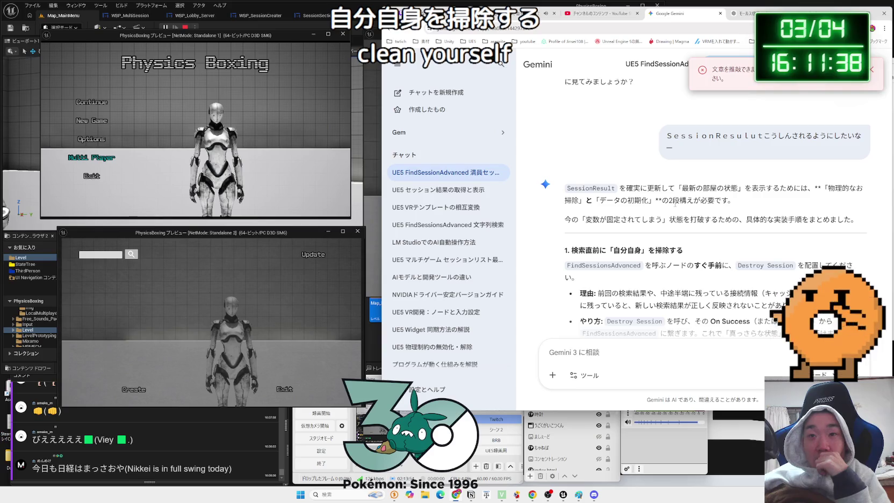
pyautogui.scroll(-3, 675, 203)
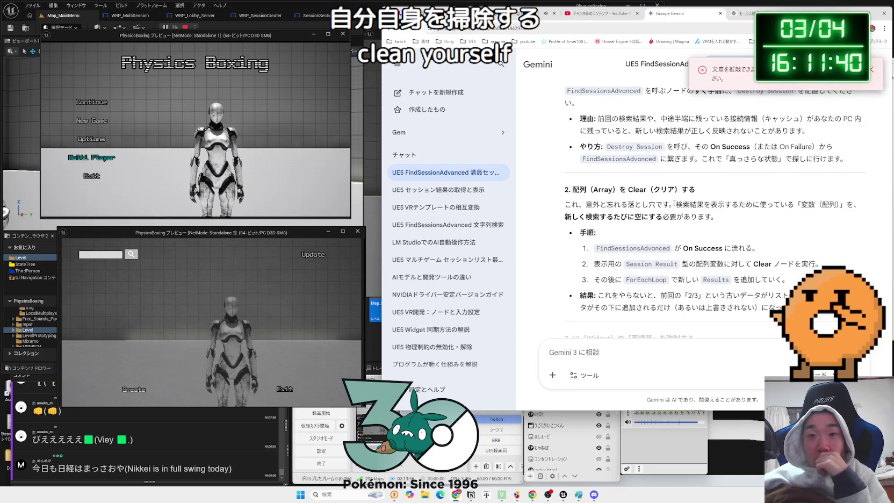
pyautogui.scroll(-3, 675, 203)
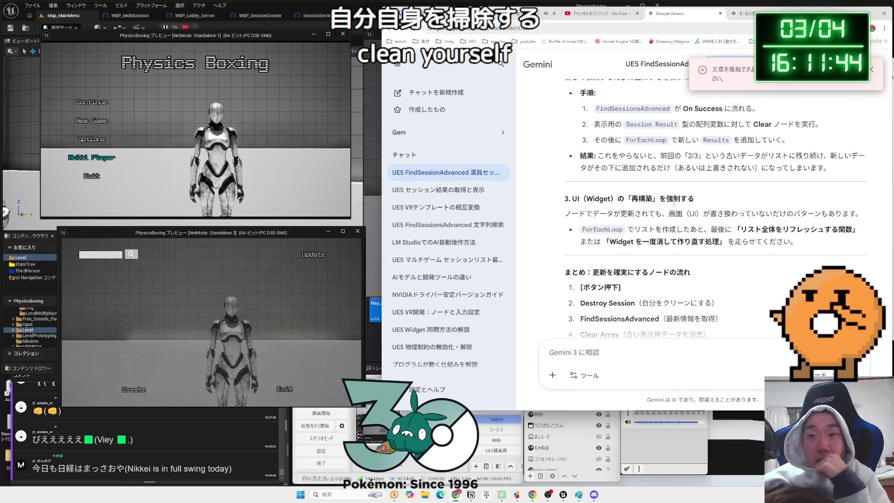
pyautogui.scroll(-2, 674, 203)
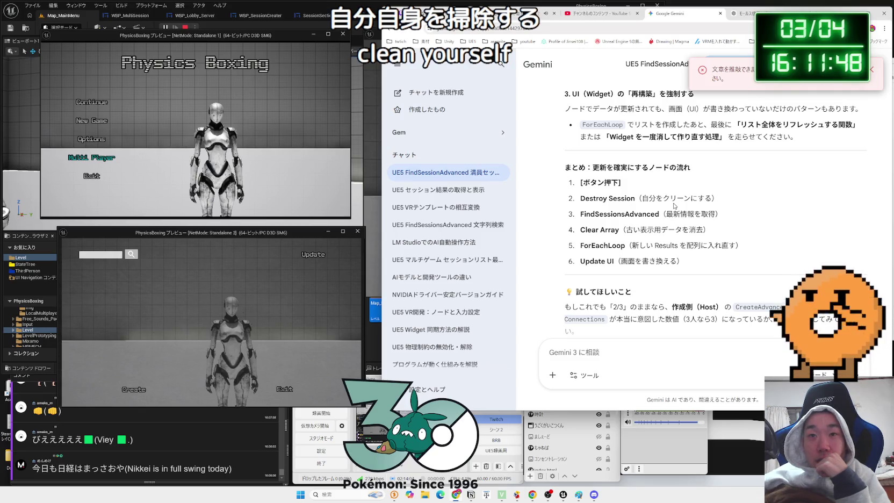
pyautogui.scroll(-2, 675, 206)
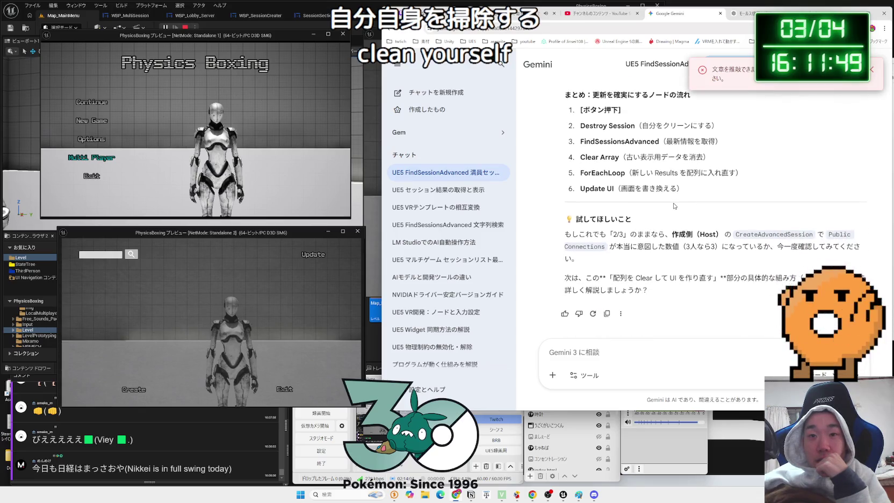
pyautogui.click(722, 231)
pyautogui.click(721, 234)
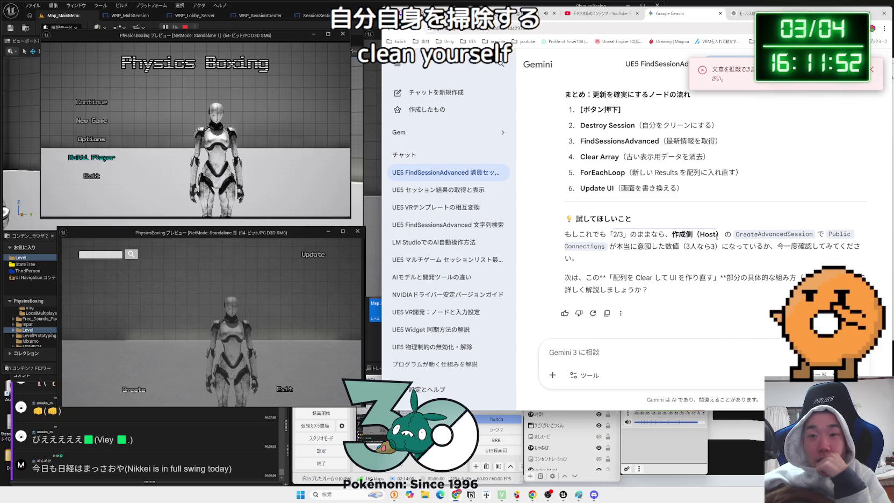
pyautogui.click(599, 13)
pyautogui.click(522, 13)
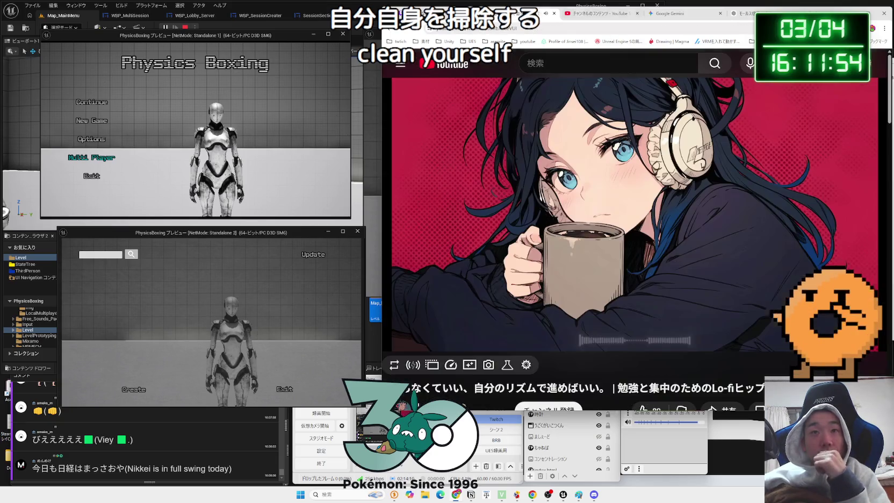
pyautogui.click(572, 16)
pyautogui.click(666, 15)
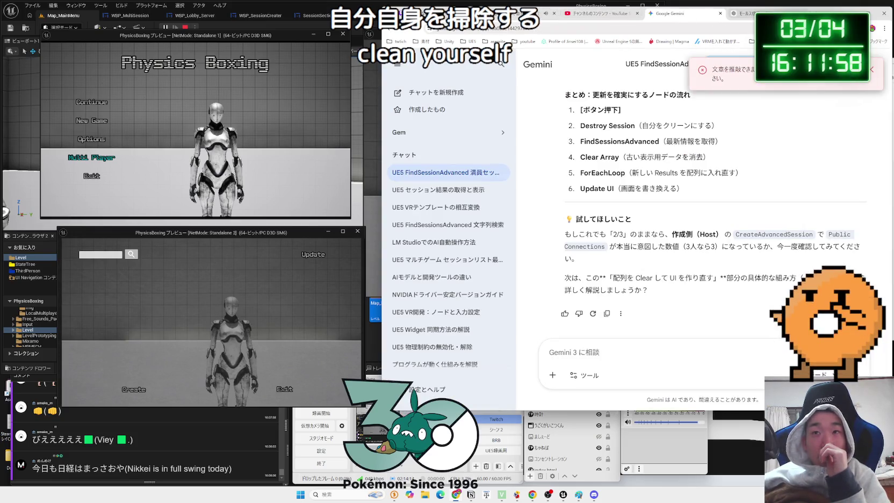
# - In Standalone 2, host a session, close the lobby, then exit and confirm YES to stop PIE
pyautogui.hotkey('alt', 'Tab')
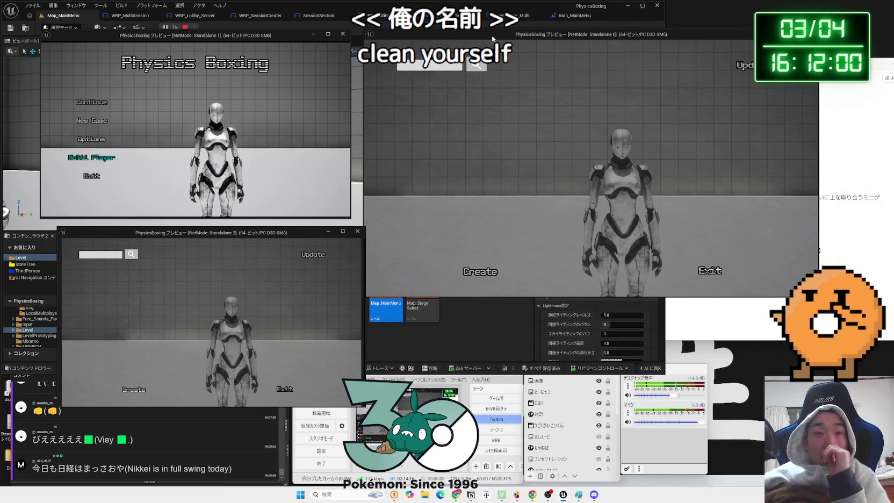
pyautogui.moveTo(492, 38); pyautogui.dragTo(493, 37)
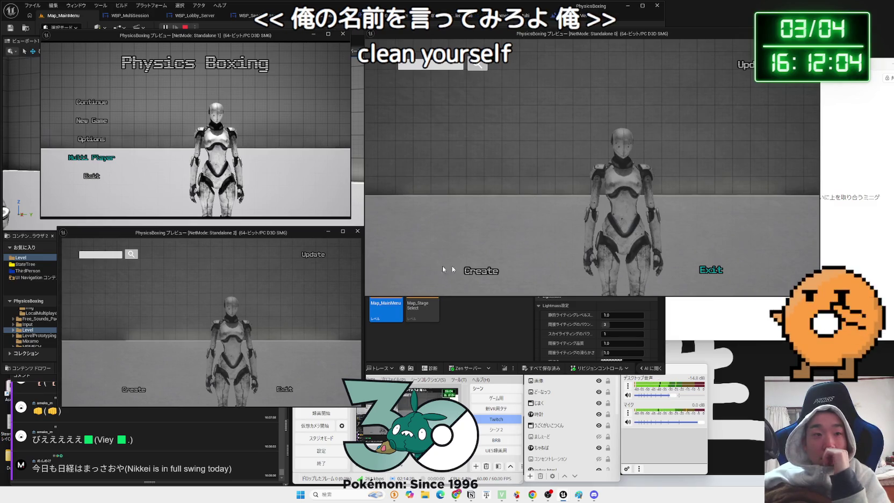
pyautogui.click(178, 385)
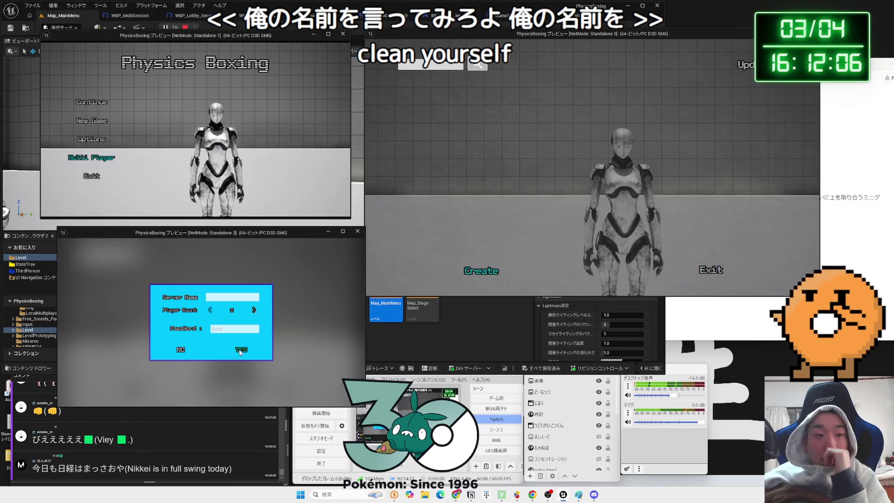
pyautogui.click(198, 355)
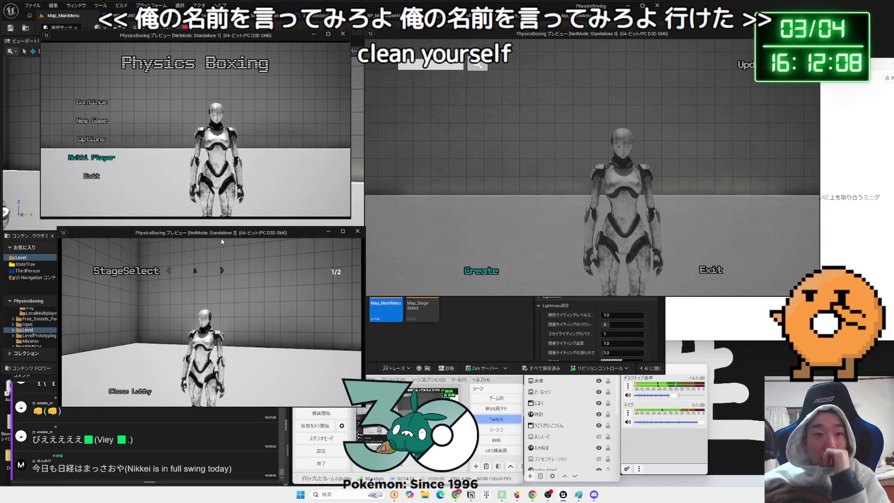
pyautogui.click(137, 393)
pyautogui.click(113, 371)
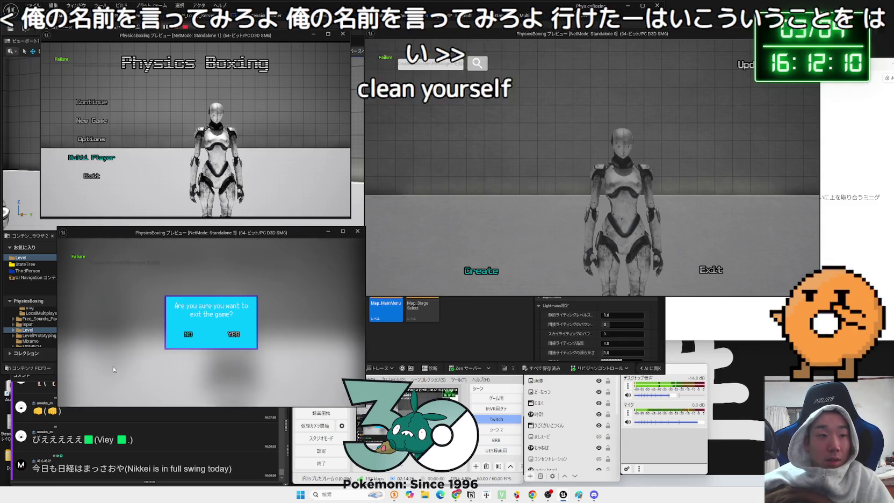
pyautogui.click(232, 334)
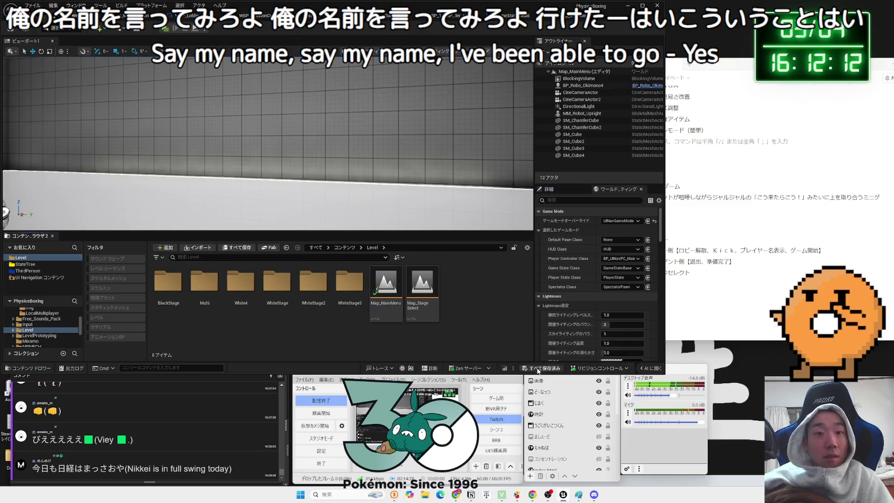
# - In GameState_Multi, nudge the CurrentPlayer event down-left and the Player Array length nodes up-left
pyautogui.click(354, 15)
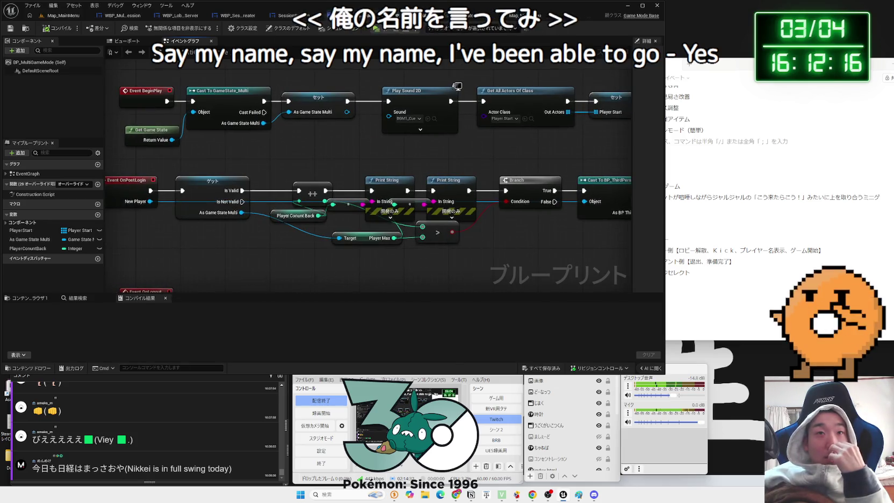
pyautogui.click(451, 18)
pyautogui.click(451, 18)
pyautogui.moveTo(460, 222); pyautogui.dragTo(328, 173)
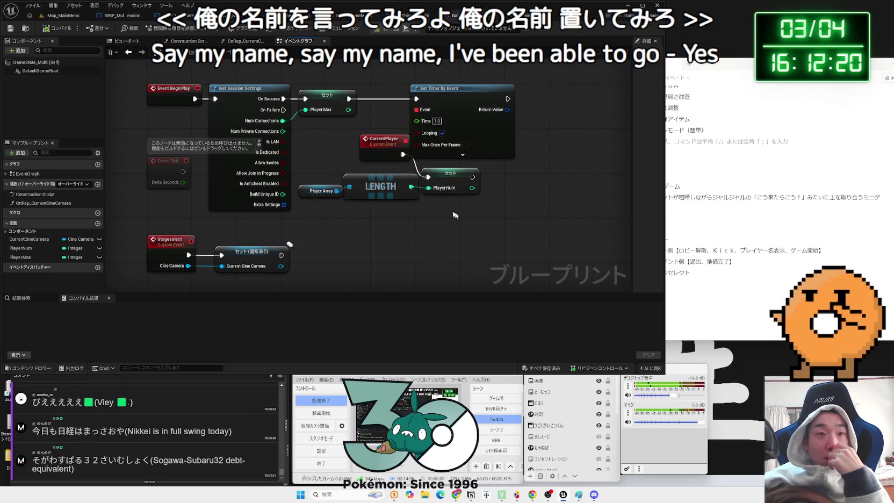
pyautogui.click(448, 228)
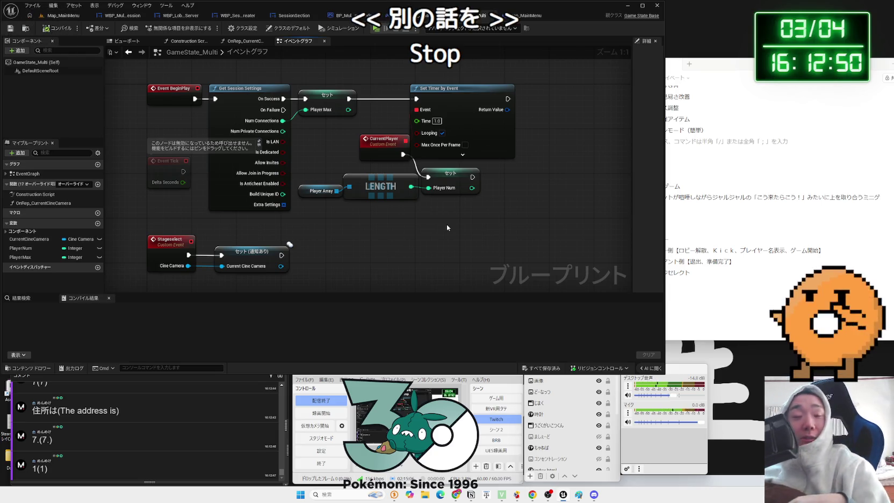
pyautogui.moveTo(404, 232); pyautogui.dragTo(386, 246)
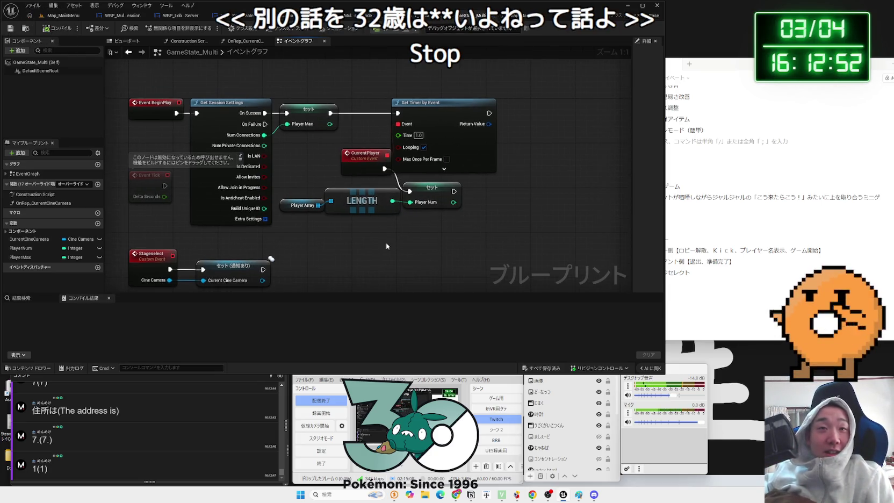
pyautogui.moveTo(370, 170); pyautogui.dragTo(365, 174)
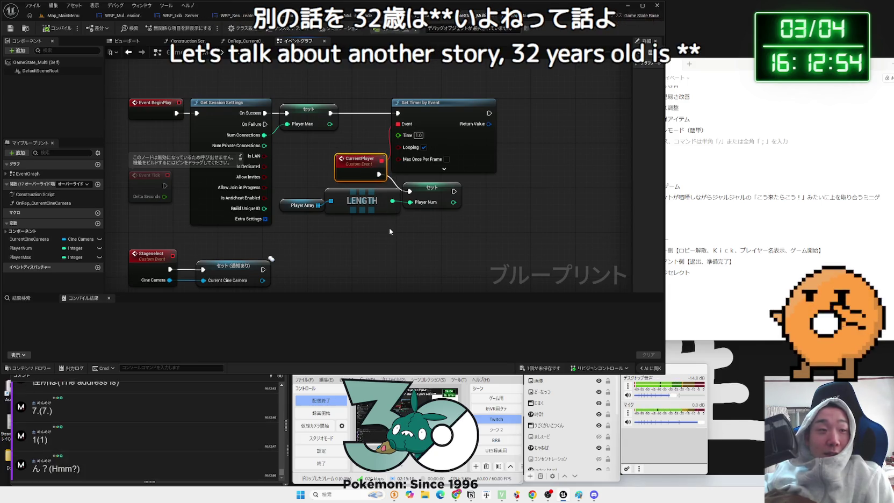
pyautogui.moveTo(435, 228); pyautogui.dragTo(317, 203)
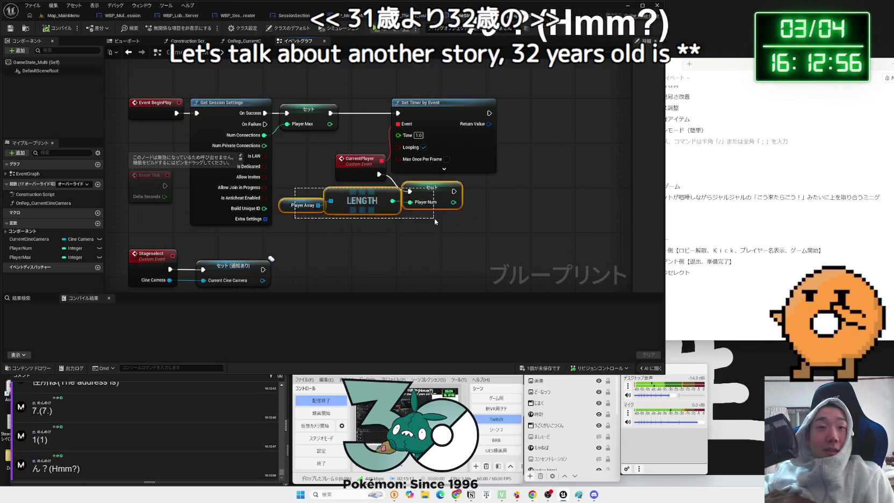
pyautogui.moveTo(442, 193); pyautogui.dragTo(436, 187)
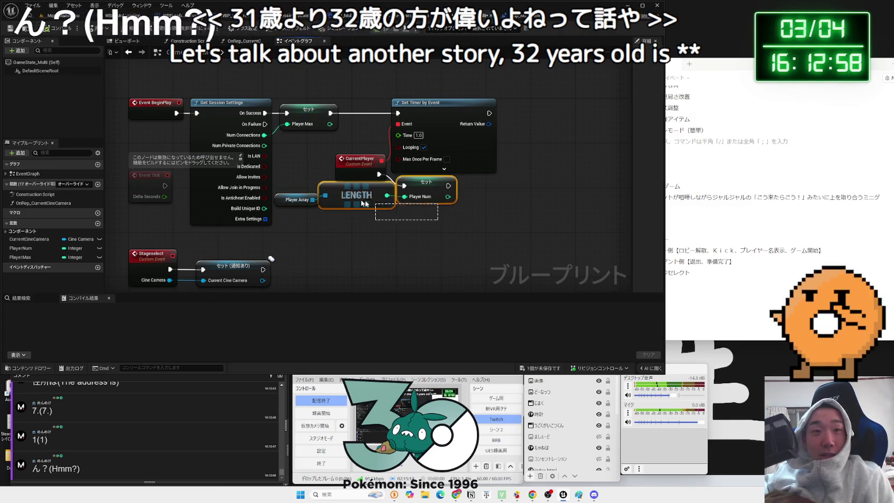
# - Inspect the Player Array node in GameState_Multi and glance at the Map_MainMenu level blueprint
pyautogui.click(406, 244)
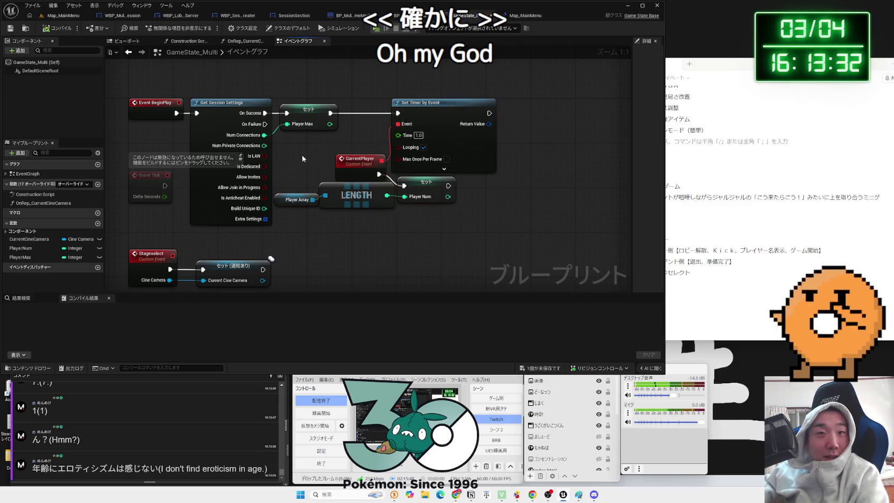
pyautogui.moveTo(359, 251); pyautogui.dragTo(382, 218)
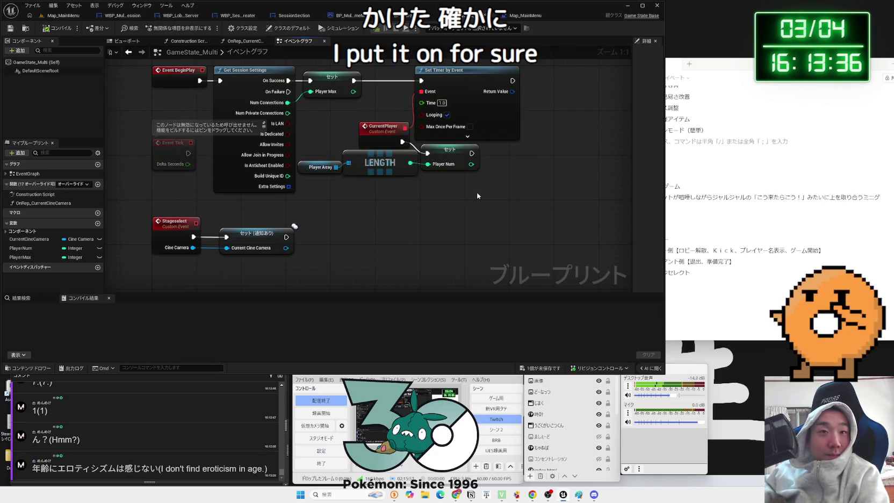
pyautogui.click(318, 166)
pyautogui.moveTo(338, 138); pyautogui.dragTo(344, 187)
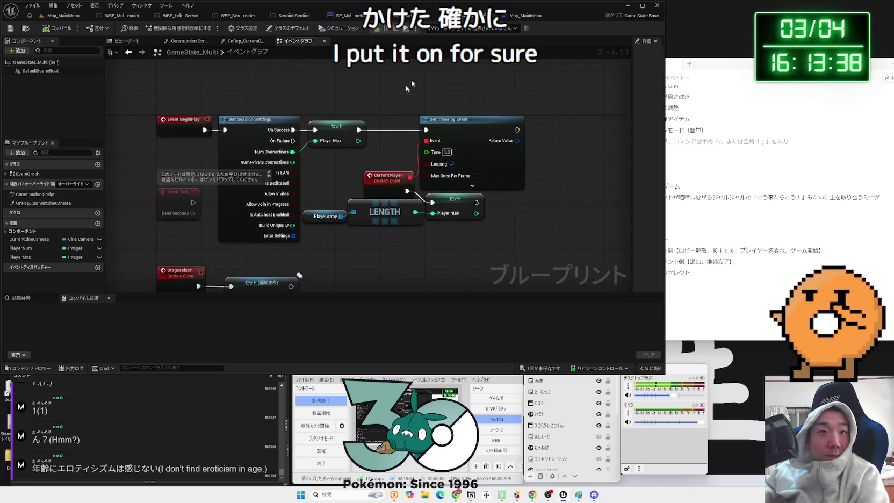
pyautogui.click(515, 18)
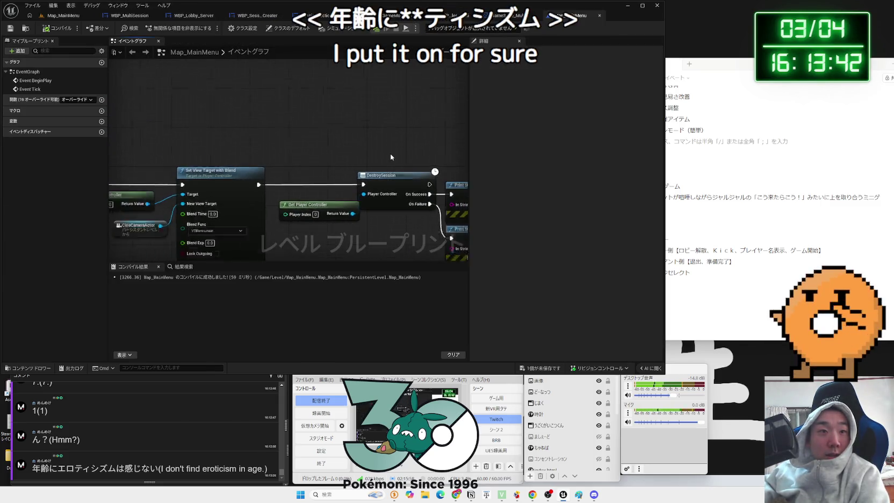
pyautogui.click(447, 17)
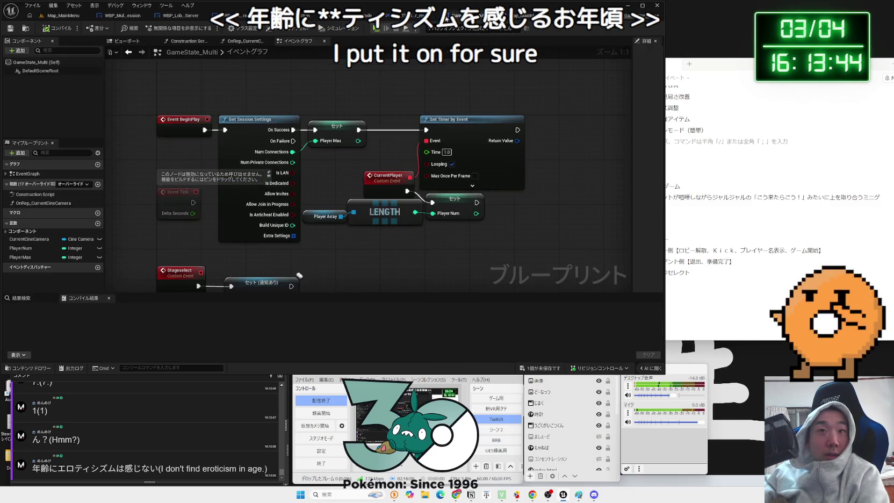
pyautogui.click(424, 16)
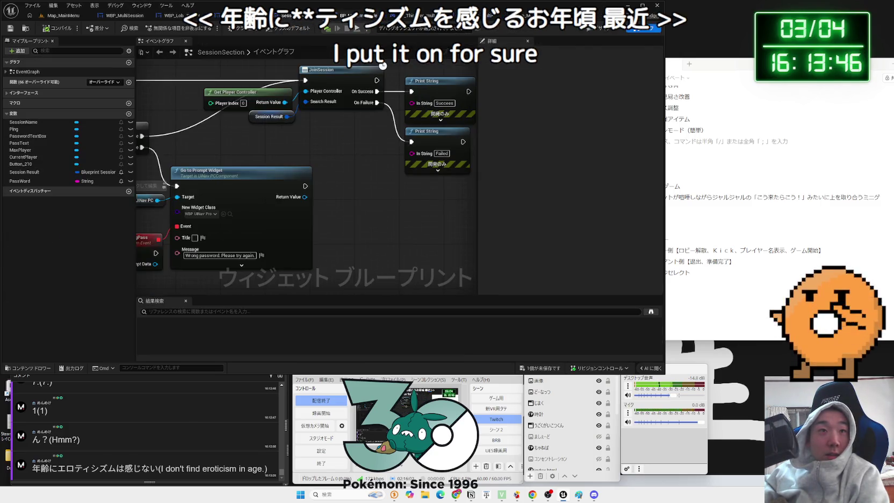
# - Realign the JoinSession, Get Player Controller and Session Result nodes in the SessionSection graph
pyautogui.click(352, 15)
pyautogui.scroll(-2, 305, 215)
pyautogui.scroll(2, 305, 215)
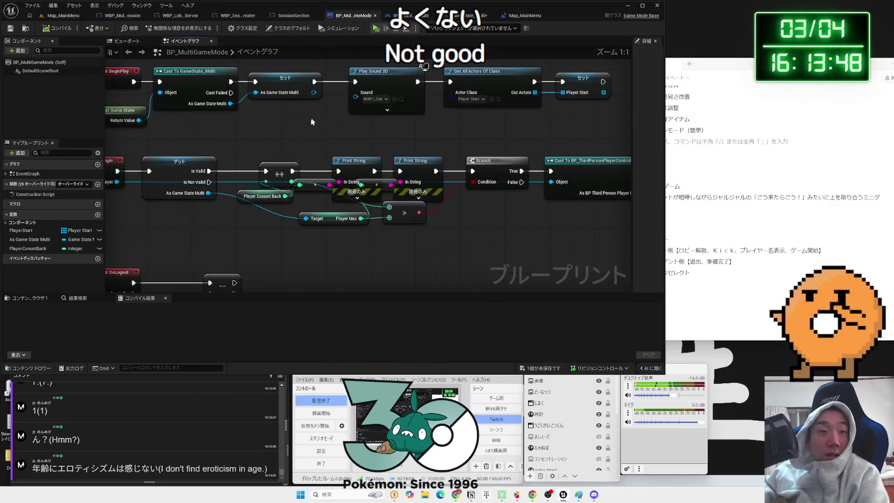
pyautogui.scroll(-1, 296, 148)
pyautogui.click(297, 15)
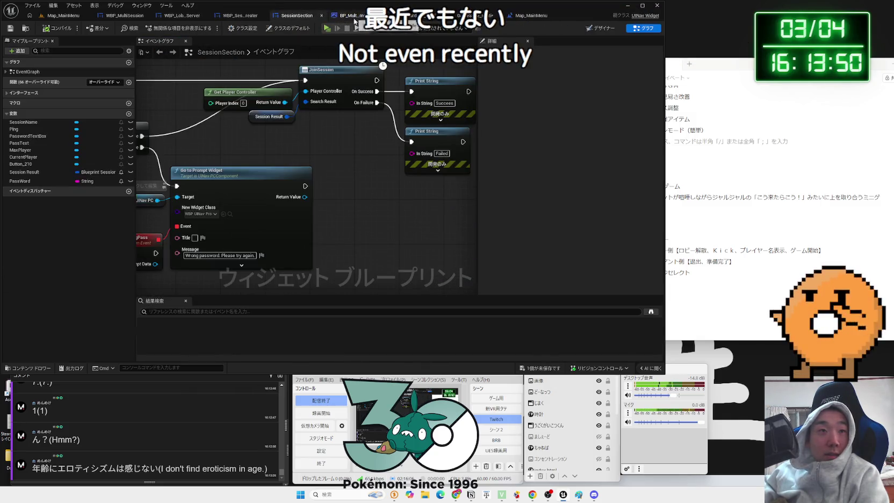
pyautogui.scroll(-1, 179, 173)
pyautogui.moveTo(258, 193)
pyautogui.mouseDown()
pyautogui.moveTo(333, 156)
pyautogui.moveTo(430, 129)
pyautogui.moveTo(391, 139)
pyautogui.moveTo(404, 139)
pyautogui.mouseUp()
pyautogui.click(337, 175)
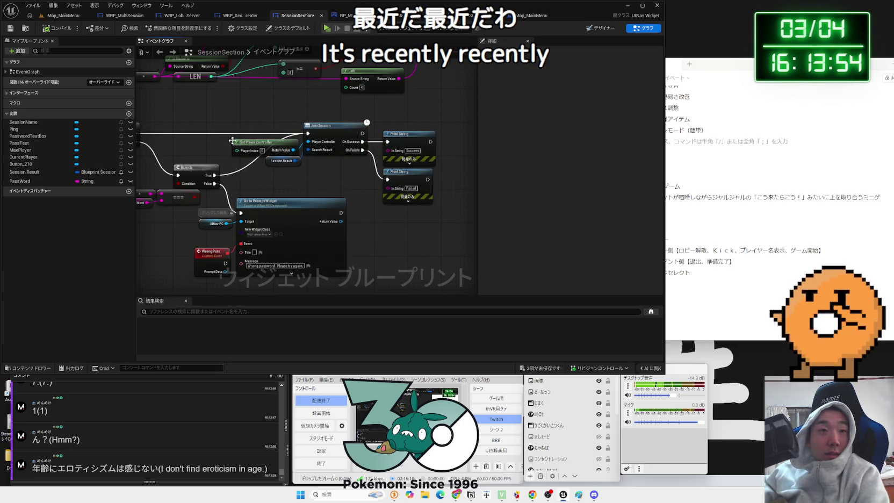
pyautogui.moveTo(252, 167); pyautogui.dragTo(281, 144)
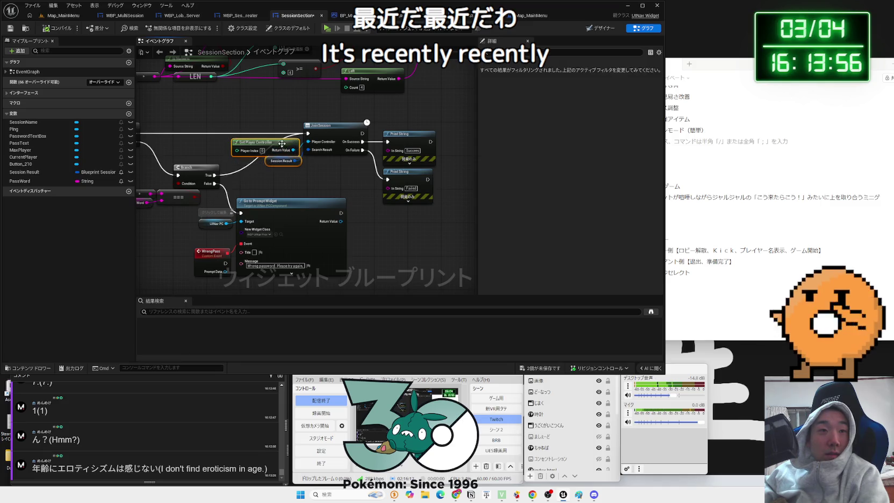
pyautogui.moveTo(220, 140)
pyautogui.mouseDown()
pyautogui.moveTo(302, 165)
pyautogui.moveTo(287, 142)
pyautogui.mouseUp()
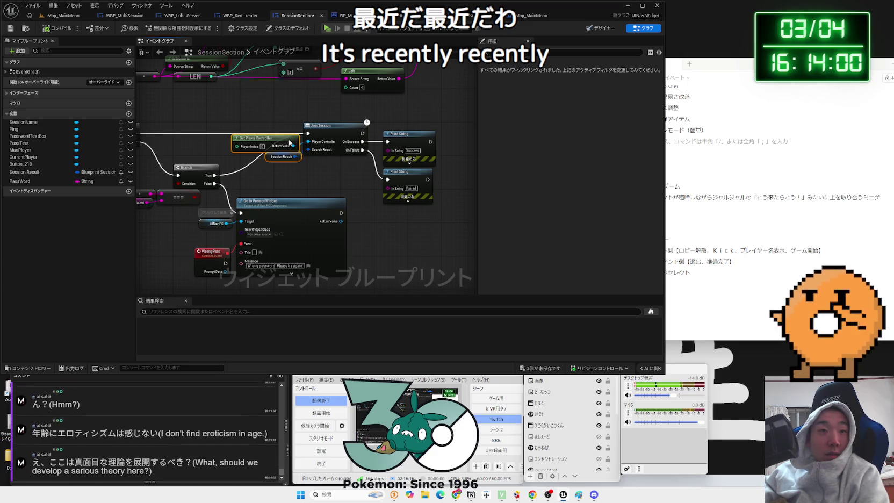
pyautogui.click(310, 184)
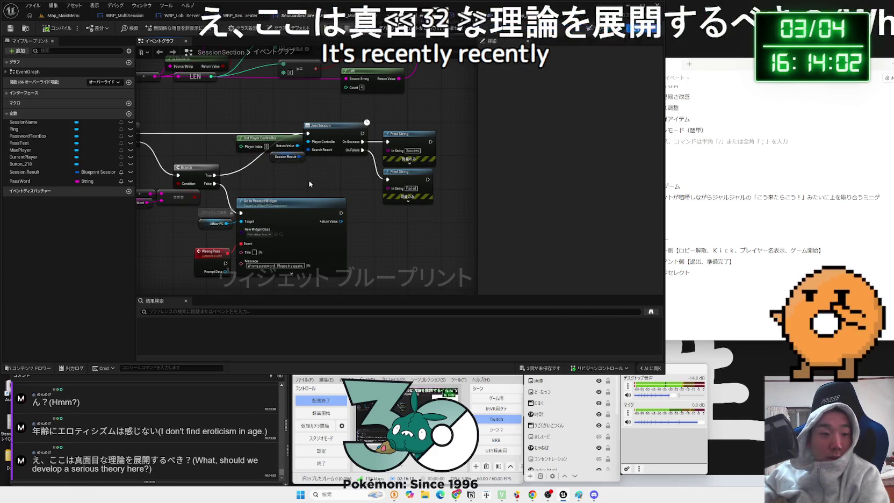
# - Shift both Print String nodes left and move the password-check Branch node right
pyautogui.moveTo(338, 184)
pyautogui.mouseDown()
pyautogui.moveTo(375, 190)
pyautogui.moveTo(295, 201)
pyautogui.mouseUp()
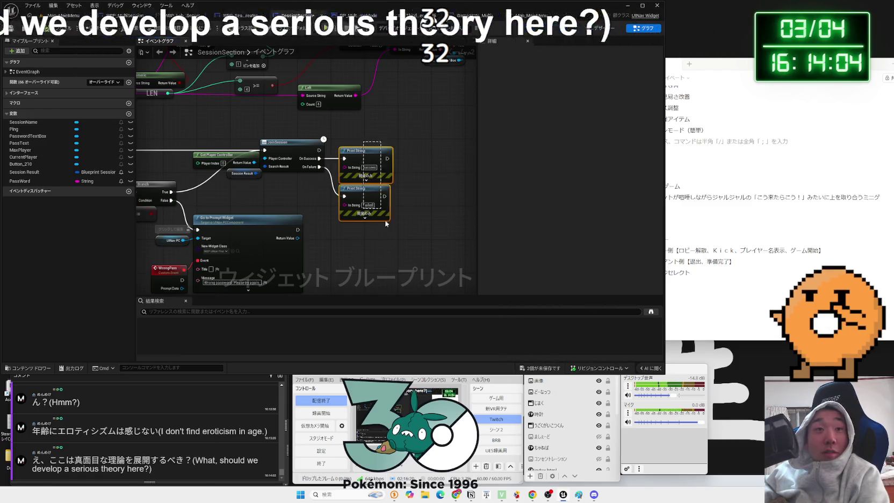
pyautogui.moveTo(377, 161); pyautogui.dragTo(364, 160)
pyautogui.click(406, 205)
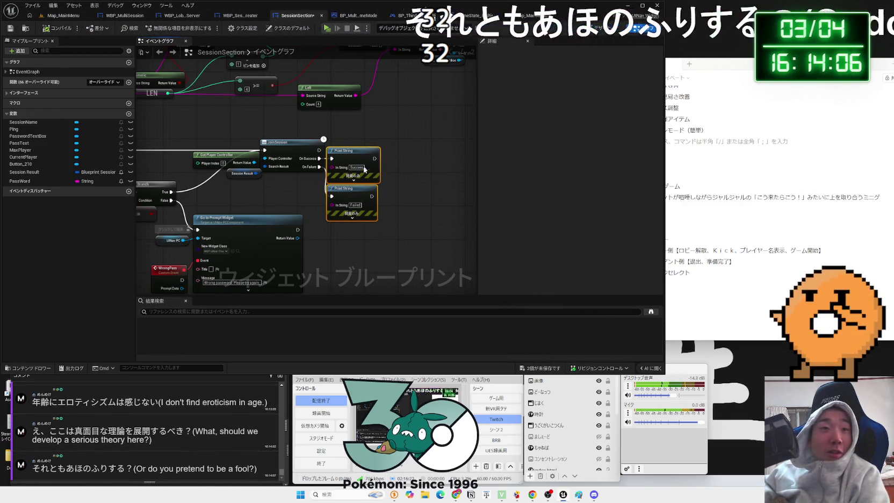
pyautogui.scroll(-5, 276, 244)
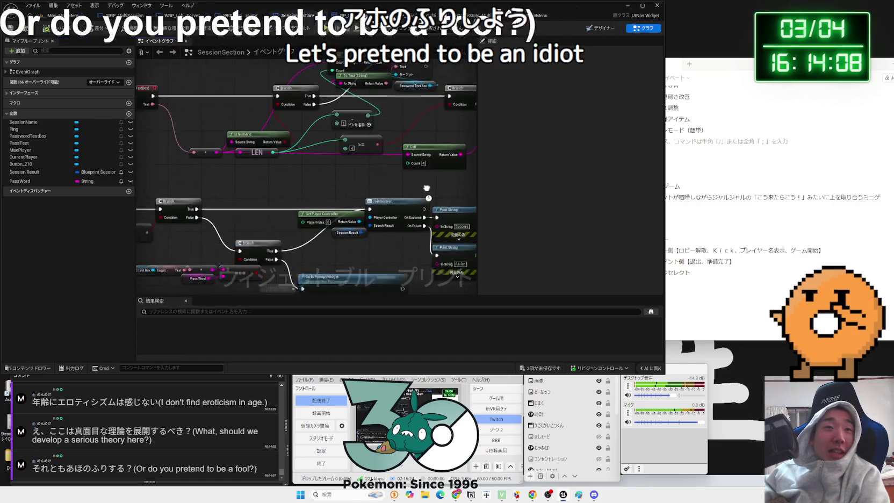
pyautogui.scroll(4, 276, 245)
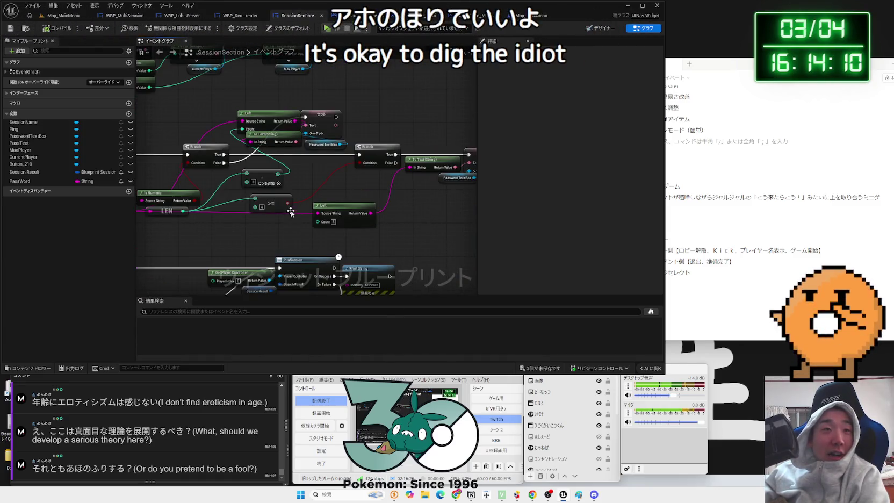
pyautogui.scroll(-2, 290, 211)
pyautogui.scroll(2, 285, 215)
pyautogui.click(278, 218)
pyautogui.moveTo(278, 217); pyautogui.dragTo(307, 219)
pyautogui.moveTo(265, 216)
pyautogui.mouseDown()
pyautogui.moveTo(328, 215)
pyautogui.moveTo(277, 213)
pyautogui.mouseUp()
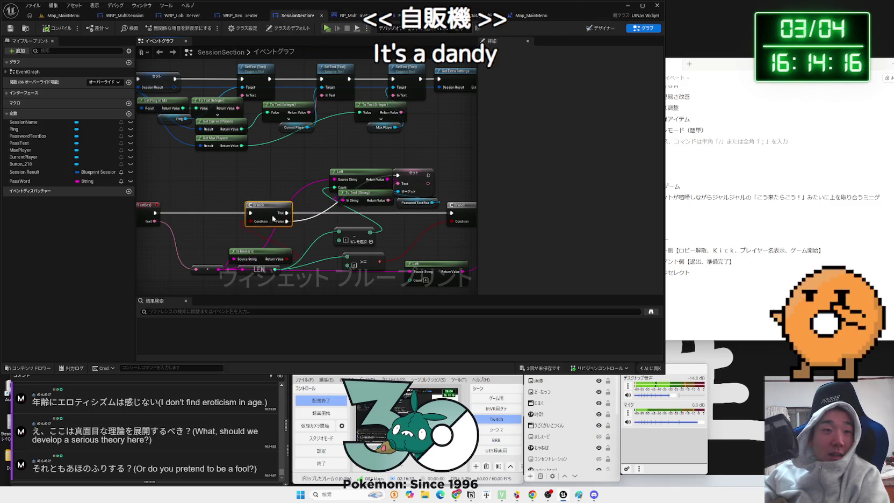
pyautogui.click(334, 221)
# - Inspect the PasswordTextBox variable and move the To Text (String) node slightly left
pyautogui.moveTo(446, 200); pyautogui.dragTo(310, 157)
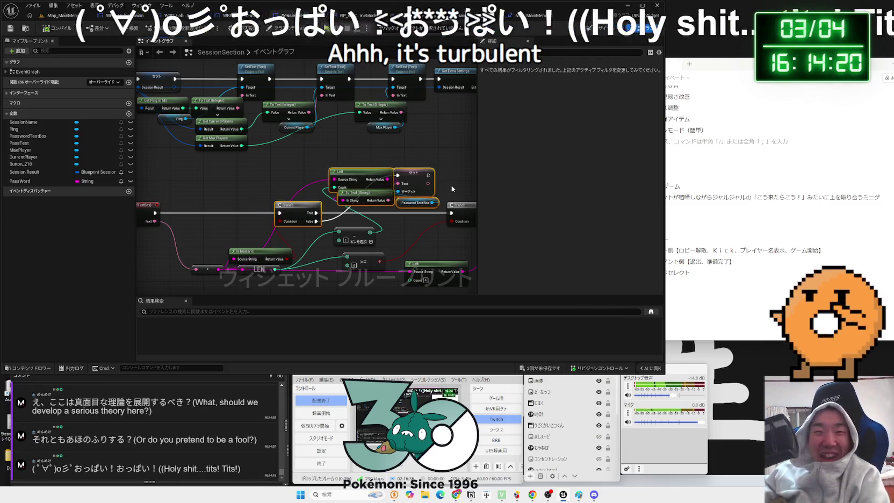
pyautogui.moveTo(447, 190); pyautogui.dragTo(376, 202)
pyautogui.click(317, 171)
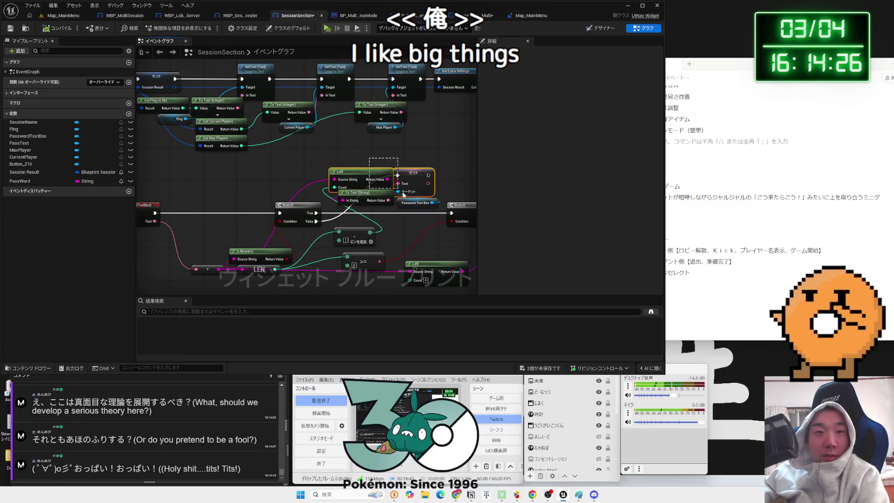
pyautogui.click(418, 204)
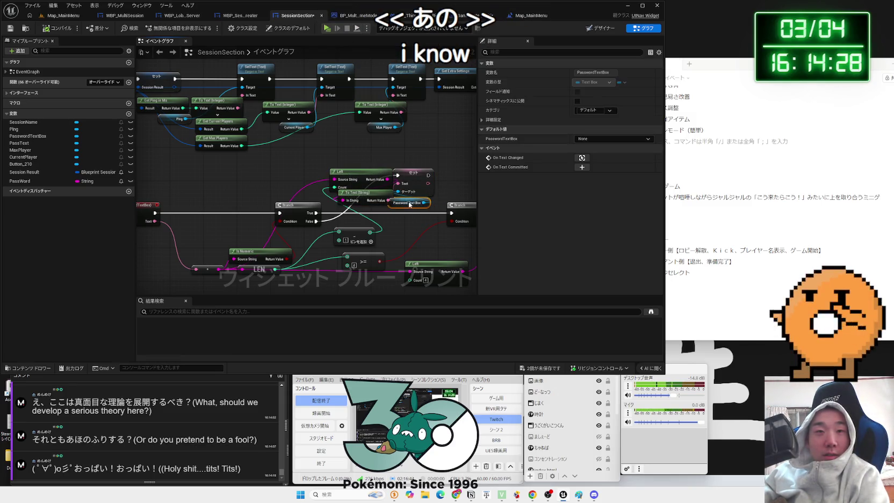
pyautogui.moveTo(380, 195); pyautogui.dragTo(370, 197)
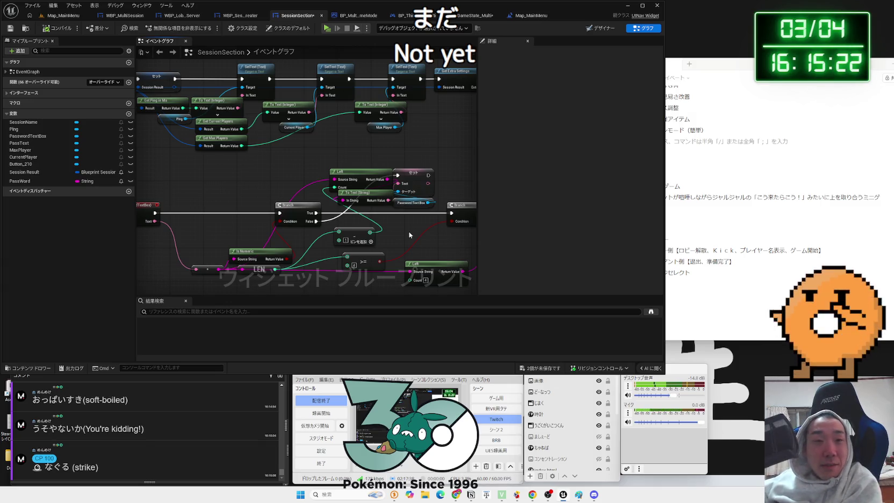
# - Move Is Numeric and LEN up-left, bring >= and Left together, then pan to the SetText nodes
pyautogui.scroll(-2, 304, 240)
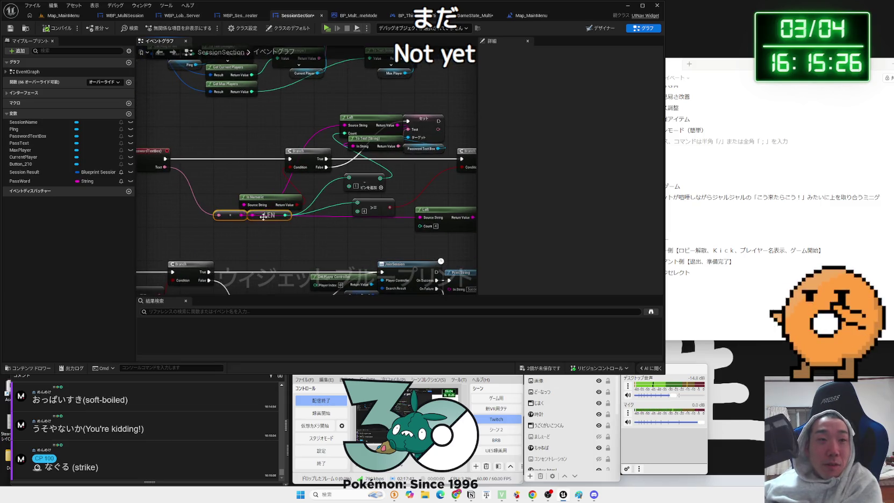
pyautogui.moveTo(290, 236); pyautogui.dragTo(204, 193)
pyautogui.moveTo(278, 204); pyautogui.dragTo(257, 187)
pyautogui.hscroll(2, 331, 210)
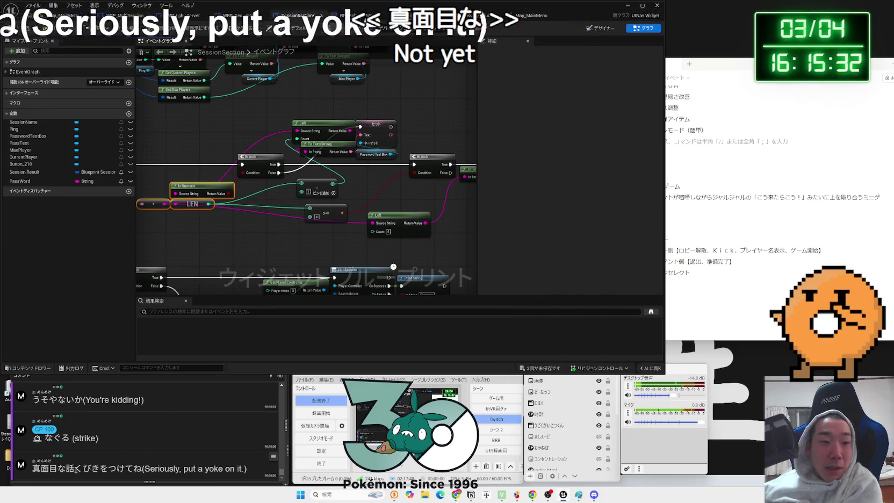
pyautogui.moveTo(328, 205); pyautogui.dragTo(323, 209)
pyautogui.moveTo(398, 215); pyautogui.dragTo(389, 198)
pyautogui.click(441, 230)
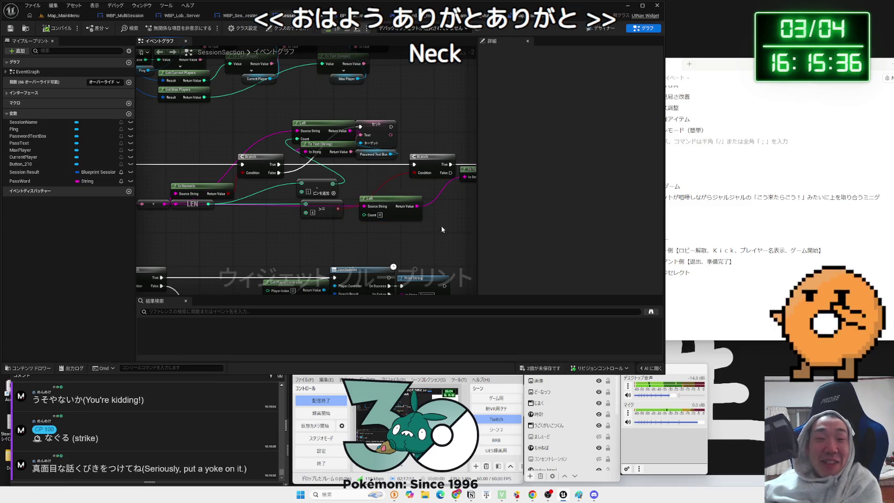
pyautogui.moveTo(442, 230); pyautogui.dragTo(336, 231)
pyautogui.moveTo(373, 202); pyautogui.dragTo(379, 238)
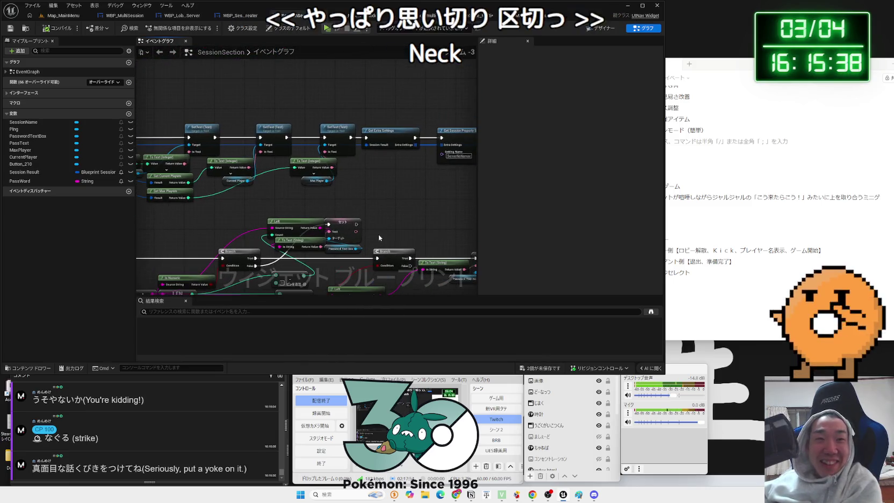
pyautogui.moveTo(239, 205); pyautogui.dragTo(311, 219)
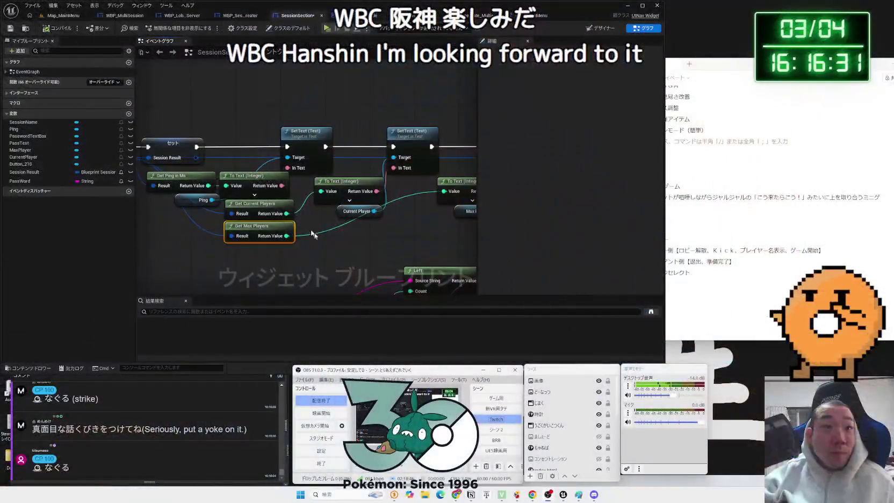
# - Add a Get Game State node to the SessionSection graph beside Event Construct
pyautogui.scroll(-3, 313, 228)
pyautogui.scroll(3, 240, 210)
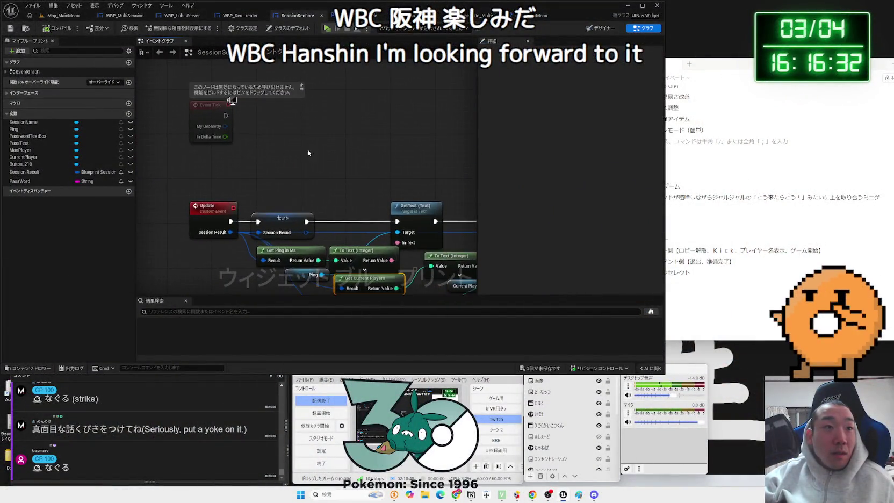
pyautogui.moveTo(254, 201); pyautogui.dragTo(261, 202)
pyautogui.write('get')
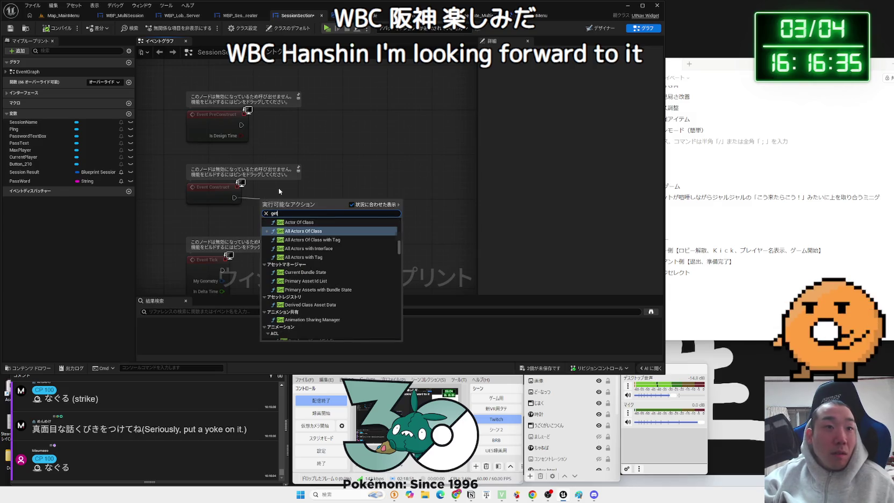
pyautogui.press('Escape')
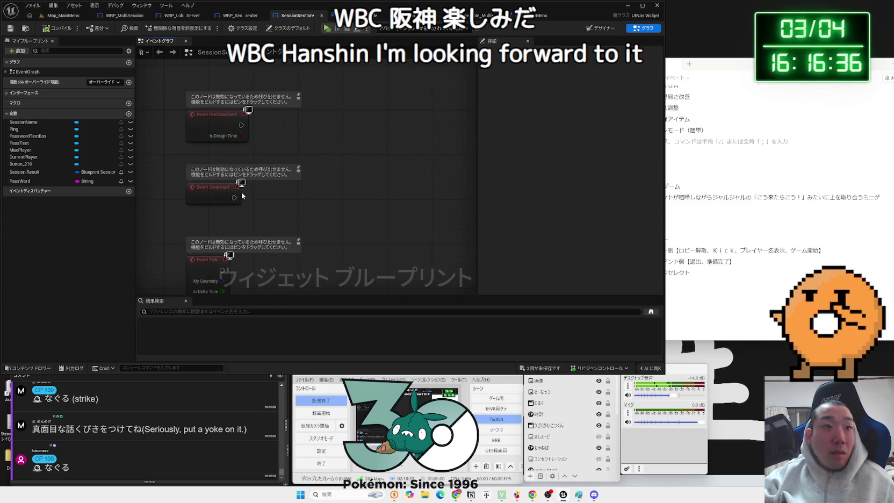
pyautogui.moveTo(278, 200); pyautogui.dragTo(277, 200)
pyautogui.write('ge')
pyautogui.write(' g')
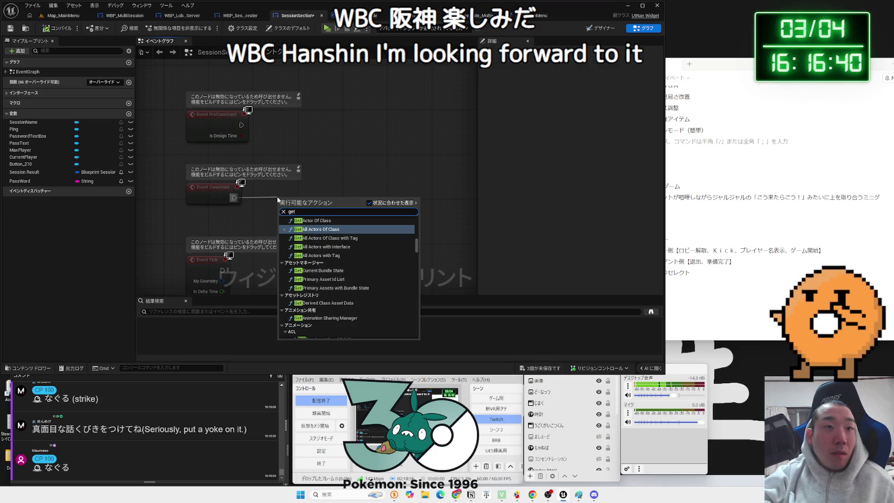
pyautogui.write(' game')
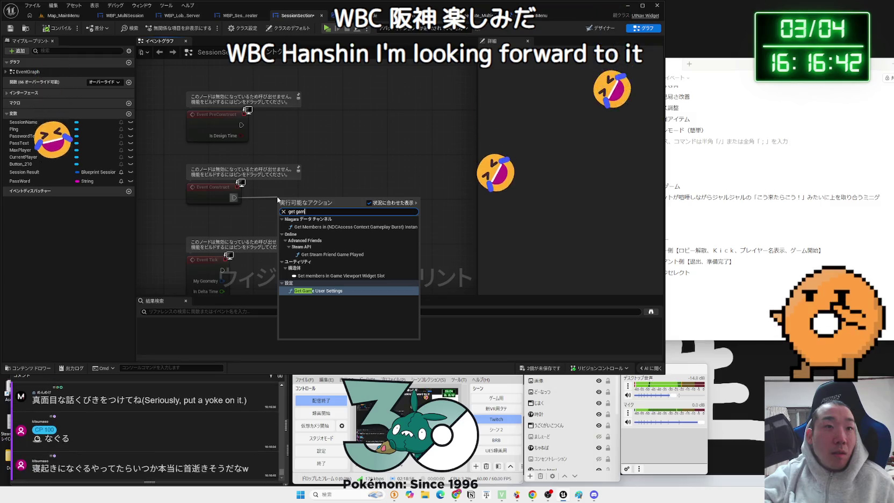
pyautogui.press('BackSpace')
pyautogui.press('BackSpace')
pyautogui.press('BackSpace')
pyautogui.rightClick(262, 218)
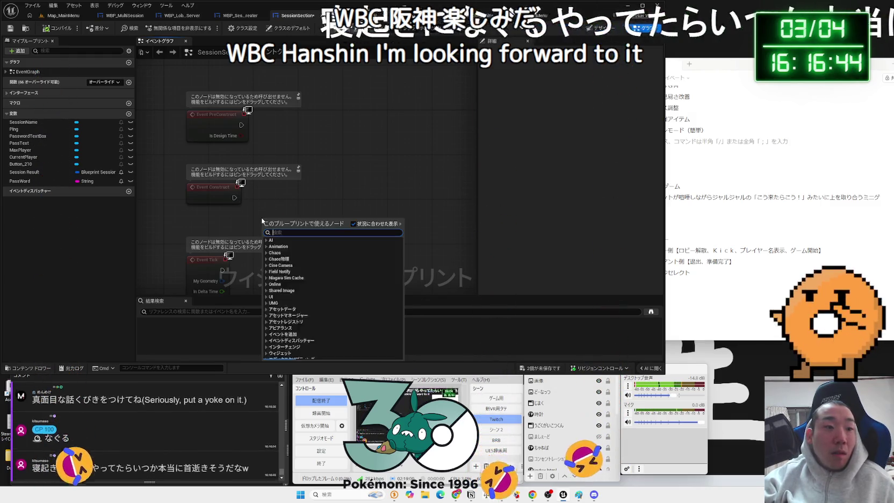
pyautogui.write('get')
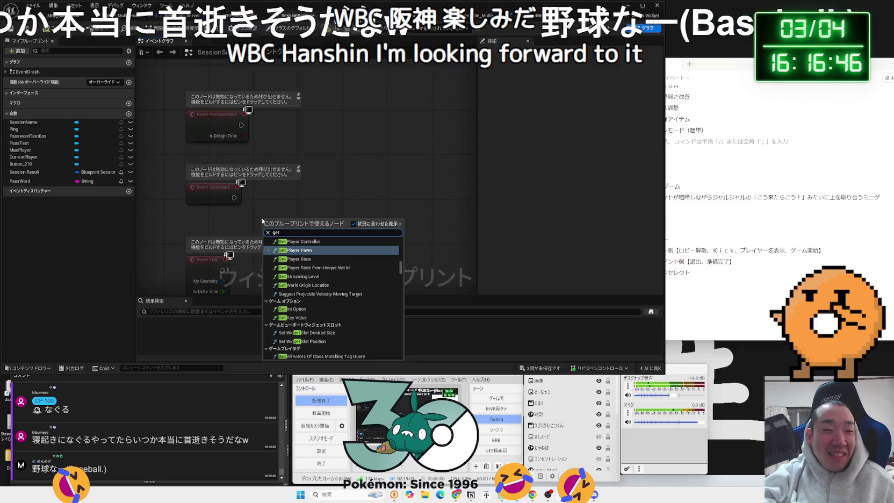
pyautogui.write(' game state')
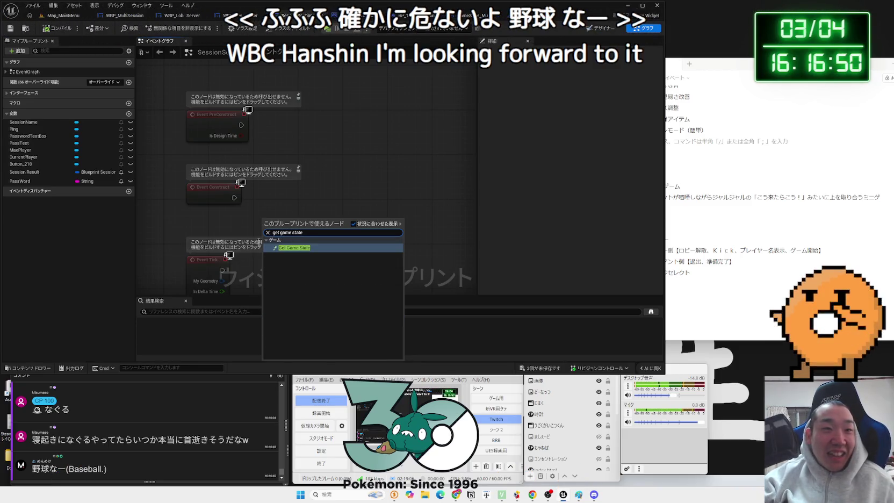
pyautogui.press('Return')
# - Feed Get Game State's Return Value into a Cast To GameState_Multi node and place Event Construct beside it
pyautogui.moveTo(272, 231); pyautogui.dragTo(299, 204)
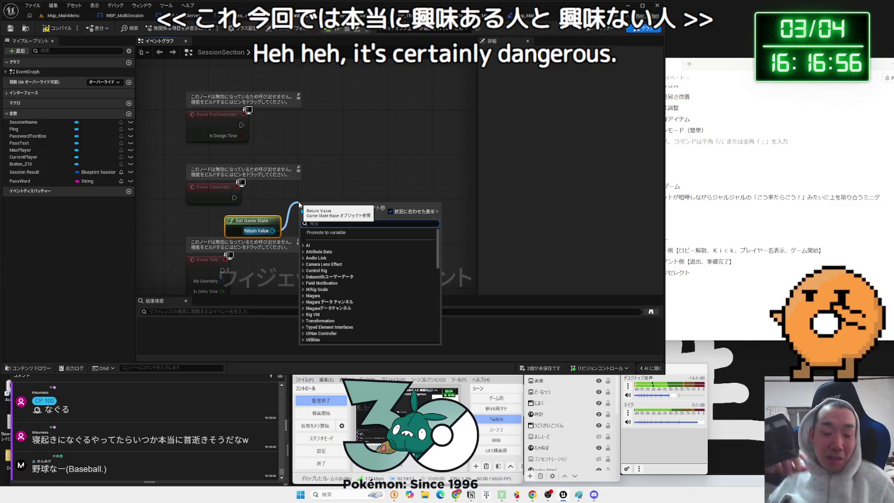
pyautogui.write('cast')
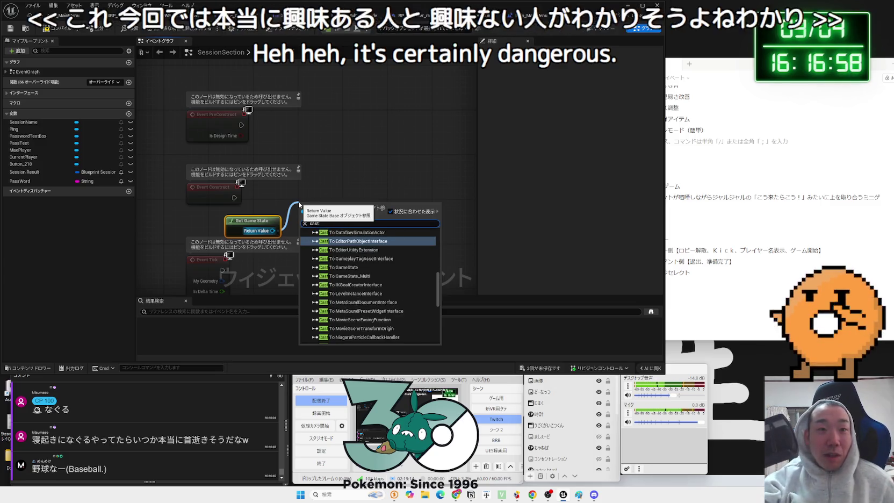
pyautogui.scroll(-5, 355, 295)
pyautogui.scroll(10, 400, 301)
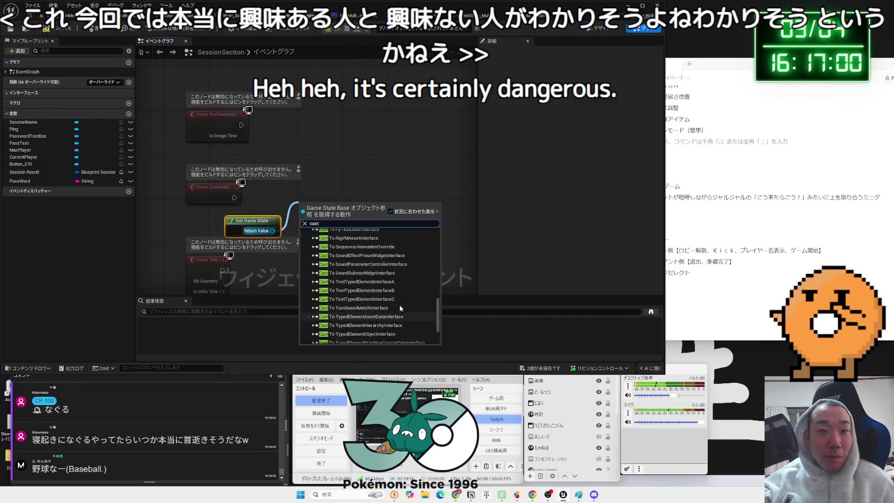
pyautogui.scroll(8, 399, 298)
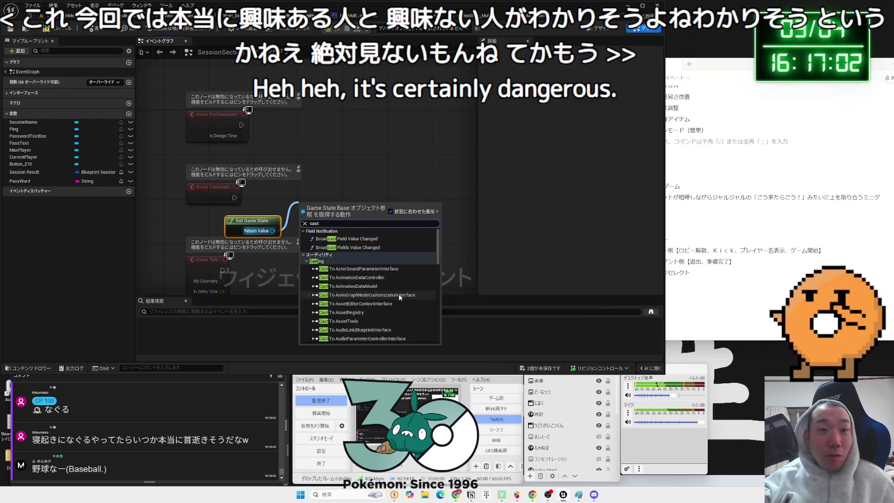
pyautogui.scroll(-15, 370, 293)
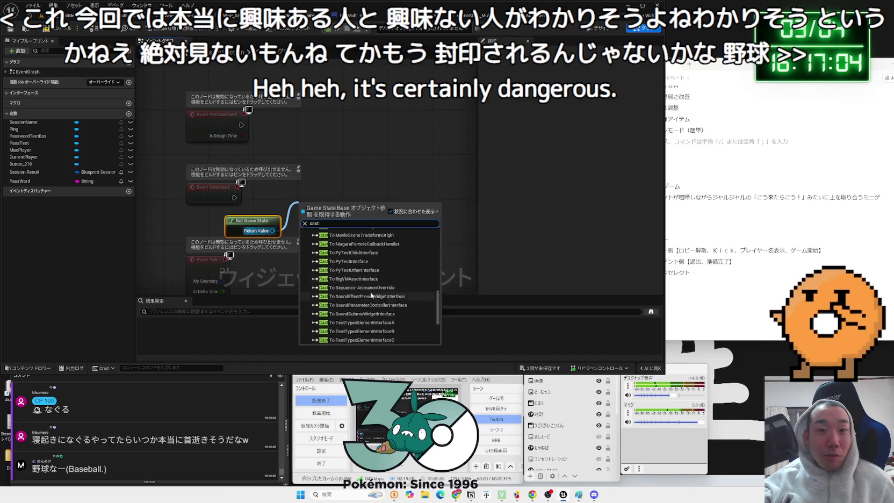
pyautogui.click(251, 204)
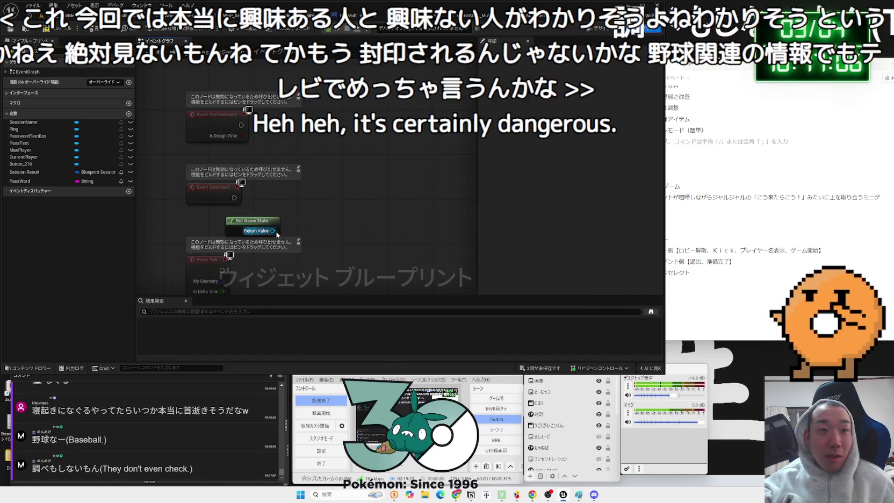
pyautogui.moveTo(273, 231); pyautogui.dragTo(320, 203)
pyautogui.write('cast to')
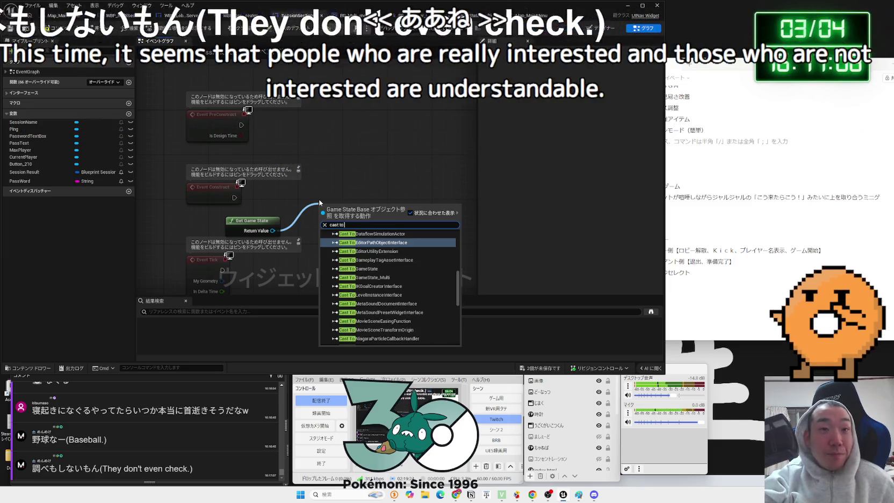
pyautogui.write(' multi')
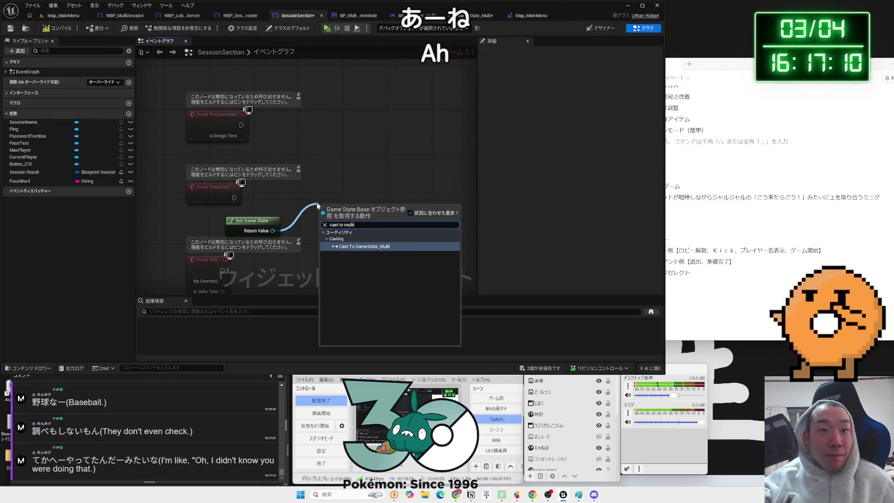
pyautogui.click(344, 255)
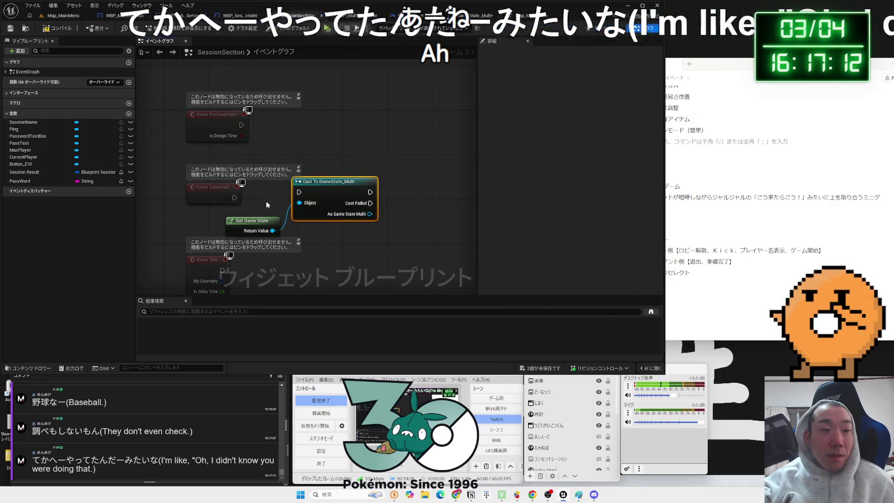
pyautogui.moveTo(233, 206)
pyautogui.mouseDown()
pyautogui.moveTo(299, 201)
pyautogui.moveTo(246, 198)
pyautogui.mouseUp()
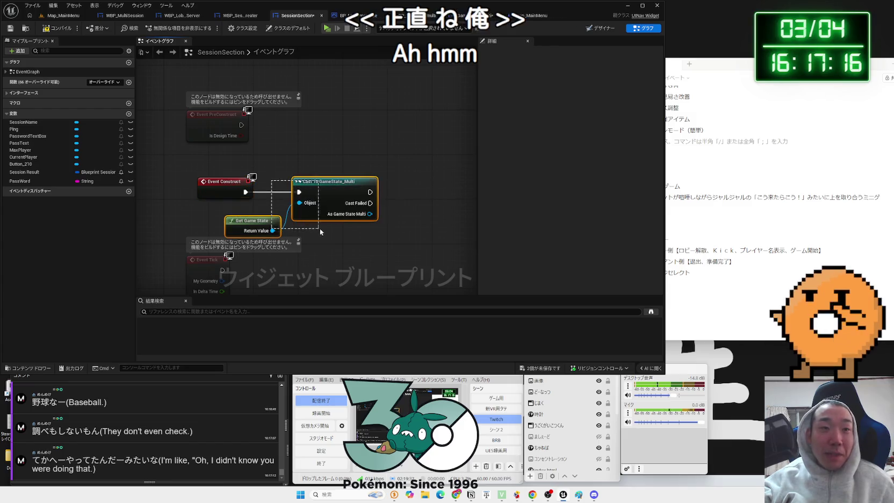
# - Arrange Get Game State and the GameState_Multi cast under Event Construct, and save all changes
pyautogui.moveTo(320, 228); pyautogui.dragTo(321, 229)
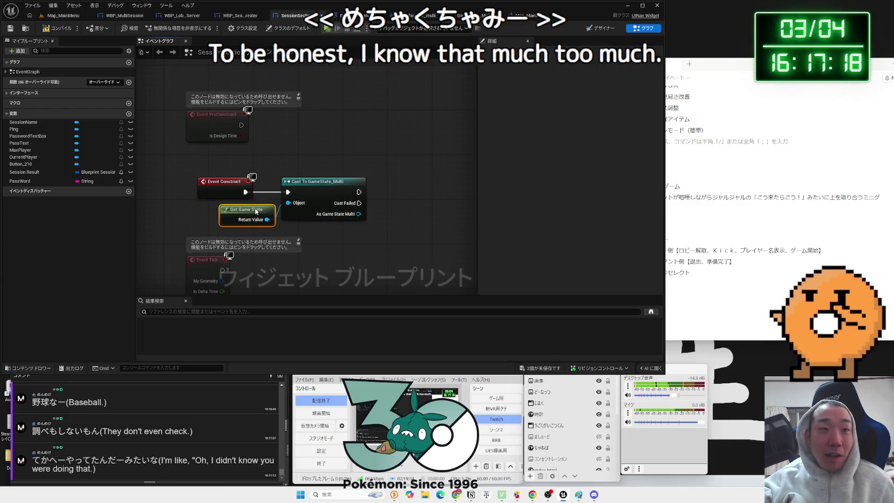
pyautogui.moveTo(236, 212); pyautogui.dragTo(246, 187)
pyautogui.click(408, 252)
pyautogui.click(539, 369)
pyautogui.click(455, 425)
# - Select the Cast To GameState_Multi node and compare the player controller, GameState_Multi and game mode graphs
pyautogui.moveTo(326, 237); pyautogui.dragTo(219, 174)
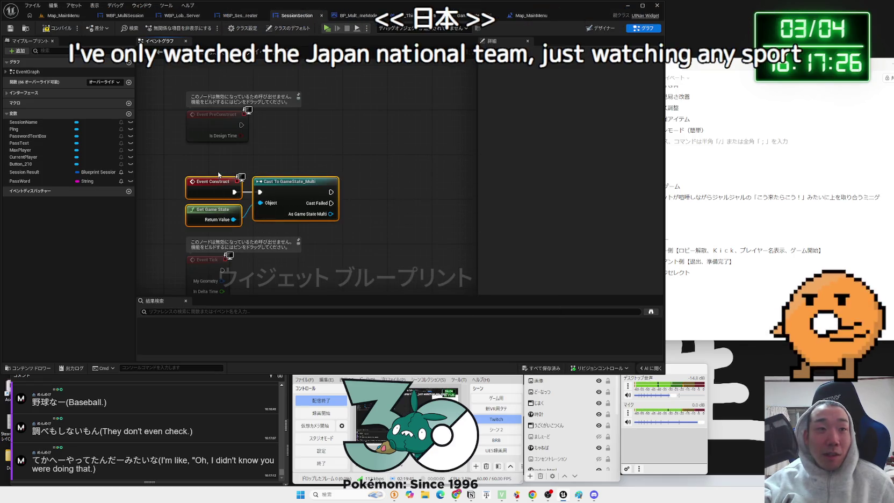
pyautogui.click(309, 232)
pyautogui.moveTo(283, 185)
pyautogui.mouseDown()
pyautogui.moveTo(240, 185)
pyautogui.moveTo(295, 104)
pyautogui.moveTo(300, 197)
pyautogui.mouseUp()
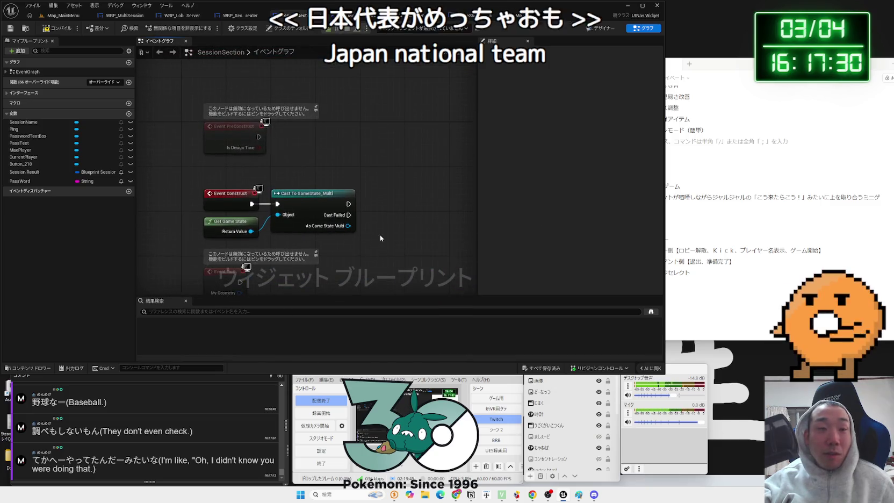
pyautogui.click(312, 196)
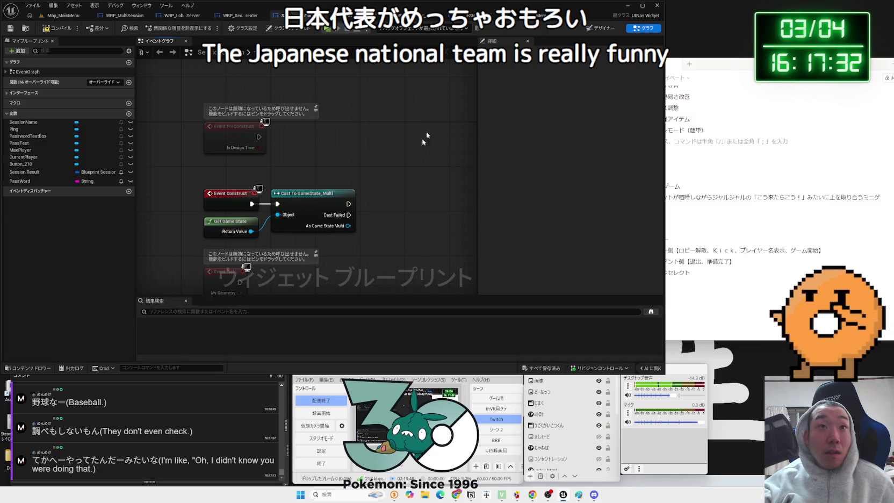
pyautogui.click(426, 20)
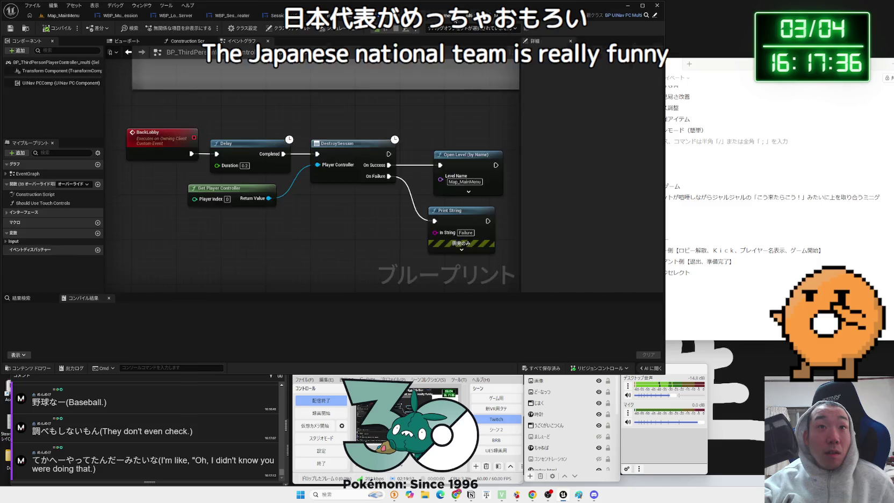
pyautogui.click(469, 17)
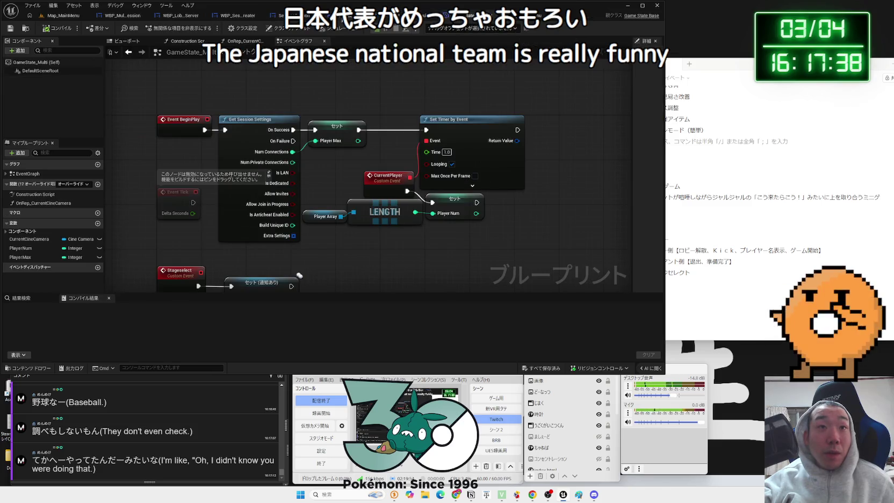
pyautogui.click(376, 17)
pyautogui.click(305, 19)
# - Promote the cast's As Game State Multi output to a new variable and compile the widget
pyautogui.moveTo(356, 208)
pyautogui.mouseDown()
pyautogui.moveTo(297, 162)
pyautogui.moveTo(316, 160)
pyautogui.mouseUp()
pyautogui.click(344, 188)
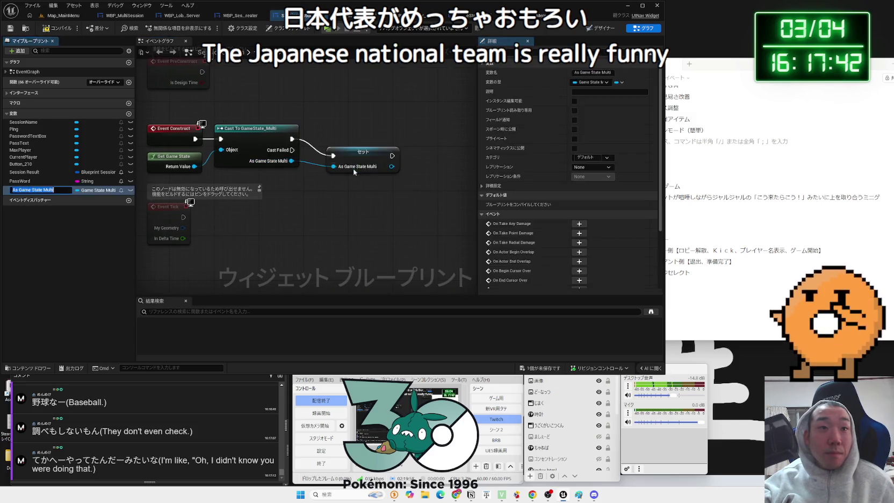
pyautogui.click(57, 31)
pyautogui.moveTo(334, 269); pyautogui.dragTo(253, 209)
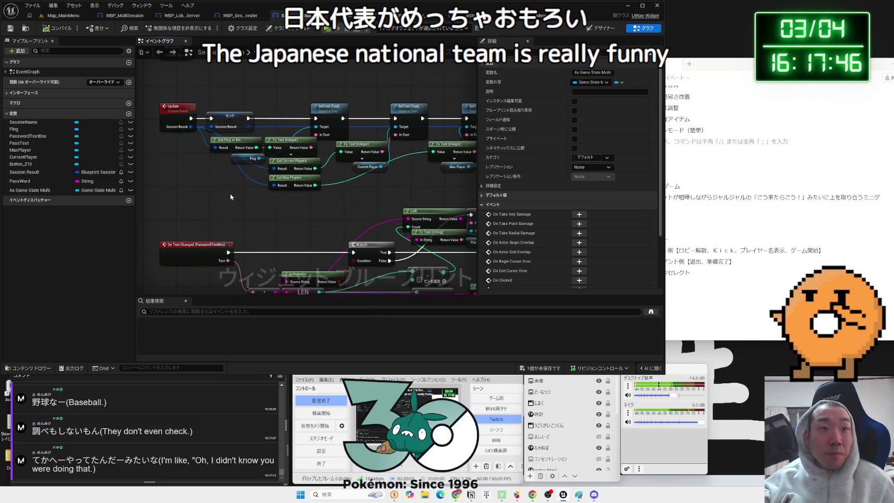
# - Add an As Game State Multi getter with a Get Player Num node, discarding a stray pasted Print String
pyautogui.click(231, 193)
pyautogui.hotkey('ctrl', 'v')
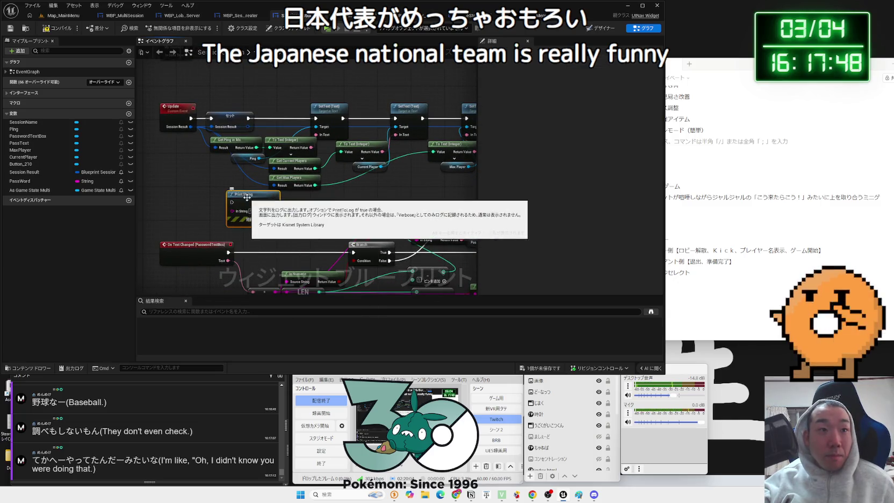
pyautogui.press('Delete')
pyautogui.moveTo(48, 191); pyautogui.dragTo(252, 209)
pyautogui.click(213, 213)
pyautogui.write('get player')
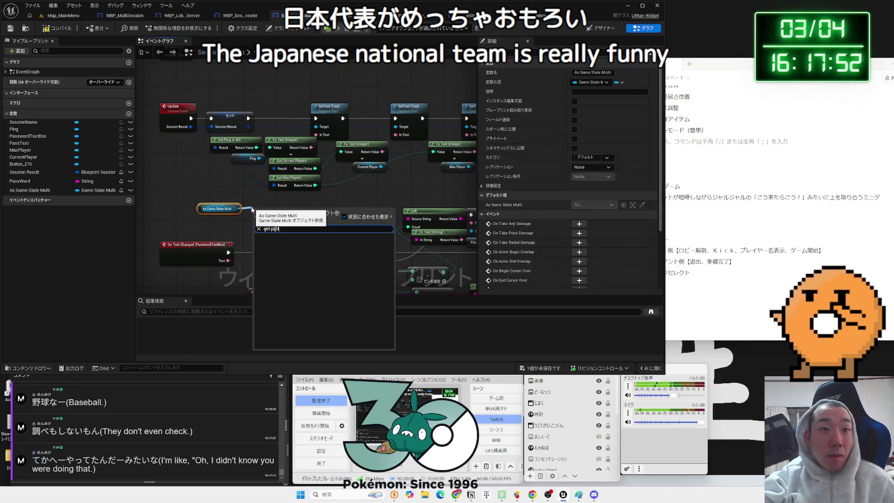
pyautogui.write(' num')
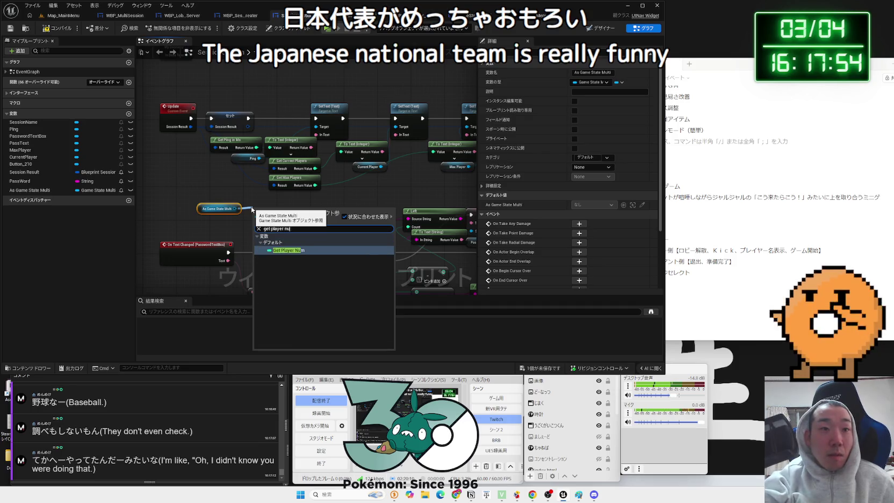
pyautogui.click(282, 250)
# - Wire Get Current Players into To Text (Integer) and launch a three-client play test from Map_MainMenu
pyautogui.scroll(2, 281, 237)
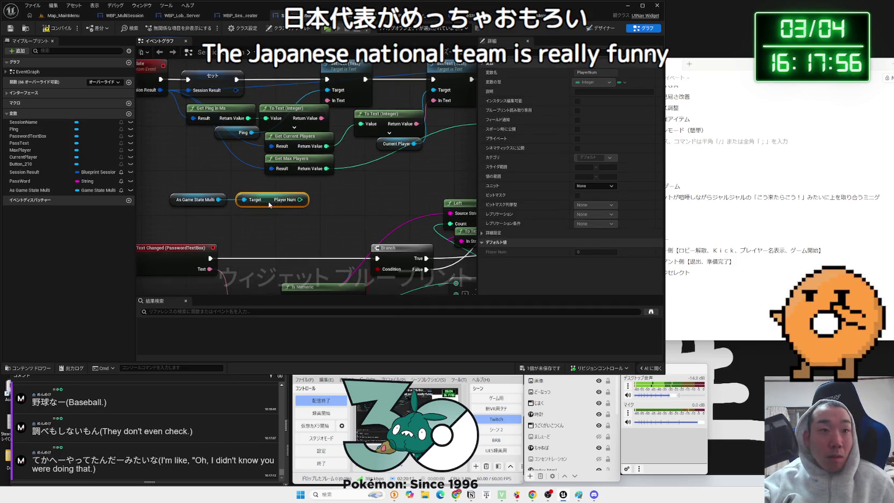
pyautogui.moveTo(265, 204); pyautogui.dragTo(184, 178)
pyautogui.moveTo(203, 191); pyautogui.dragTo(220, 174)
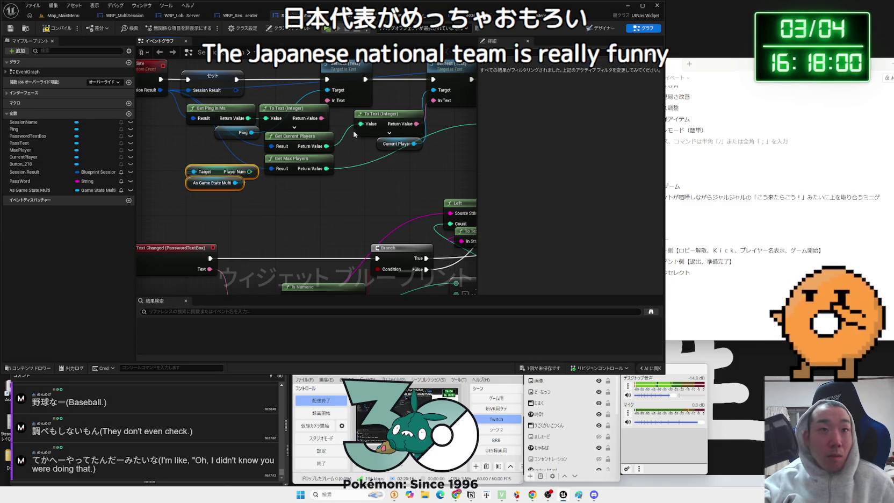
pyautogui.moveTo(317, 136); pyautogui.dragTo(300, 138)
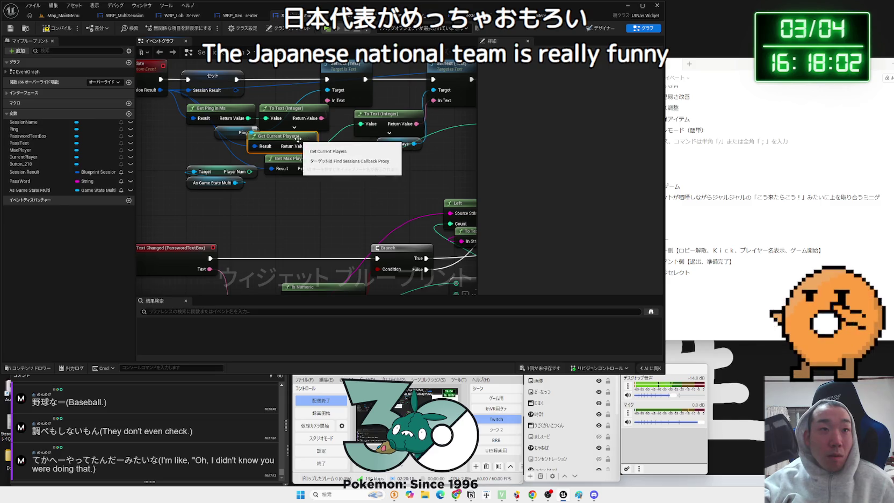
pyautogui.click(357, 134)
pyautogui.moveTo(361, 127); pyautogui.dragTo(360, 124)
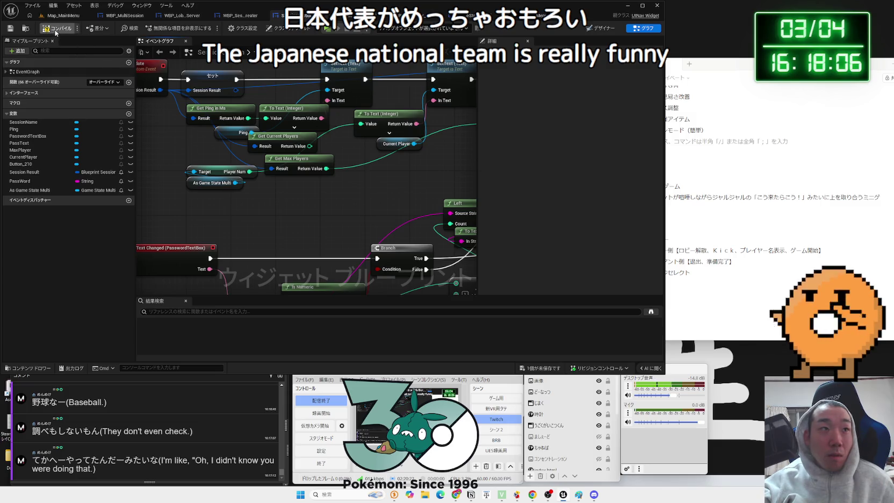
pyautogui.click(63, 16)
pyautogui.click(171, 29)
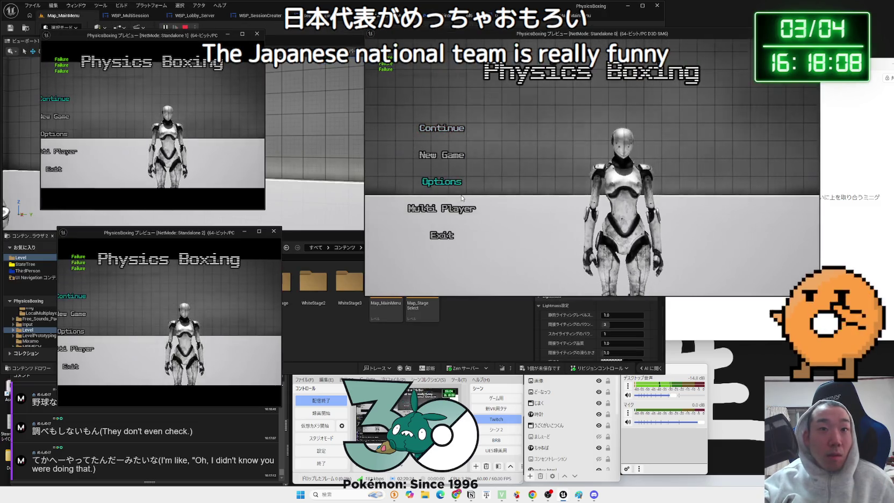
# - Host a new server lobby in one preview and search for sessions from a client
pyautogui.click(457, 203)
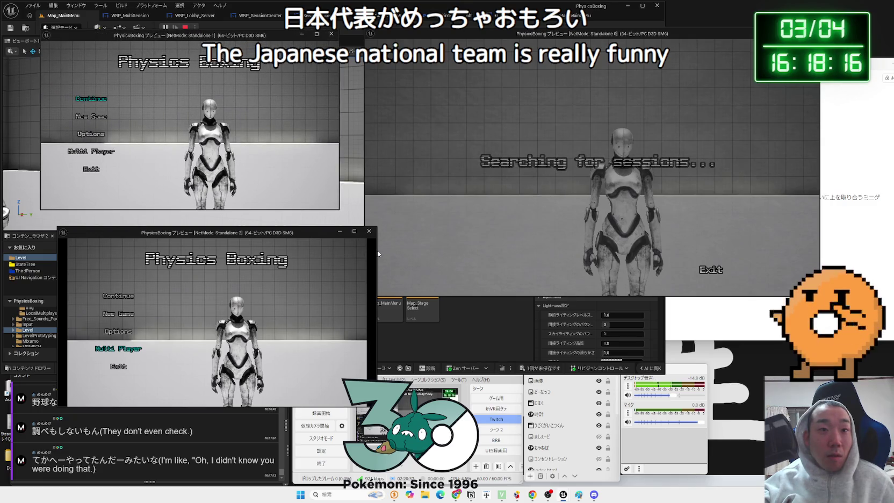
pyautogui.moveTo(377, 250); pyautogui.dragTo(355, 239)
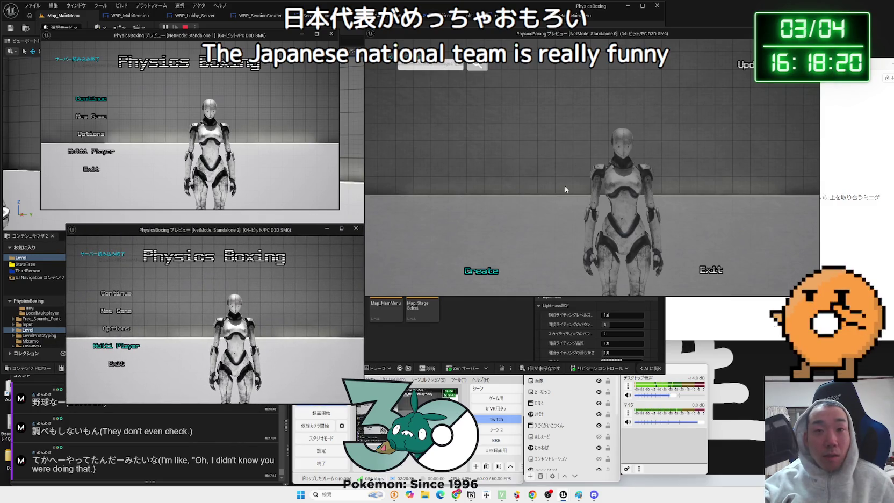
pyautogui.click(486, 271)
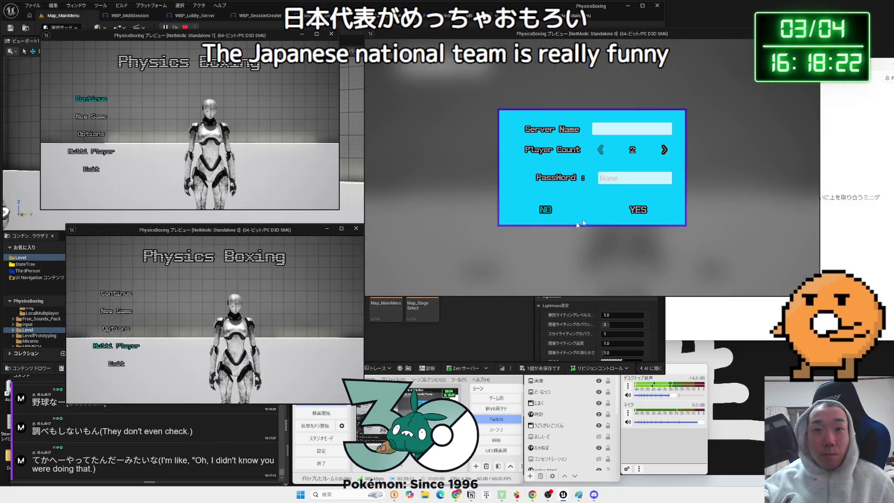
pyautogui.click(640, 210)
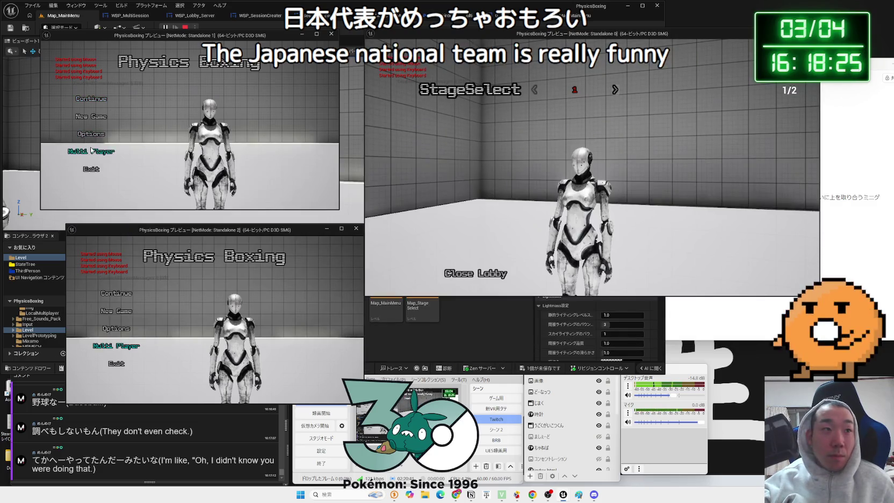
pyautogui.click(91, 151)
pyautogui.click(116, 345)
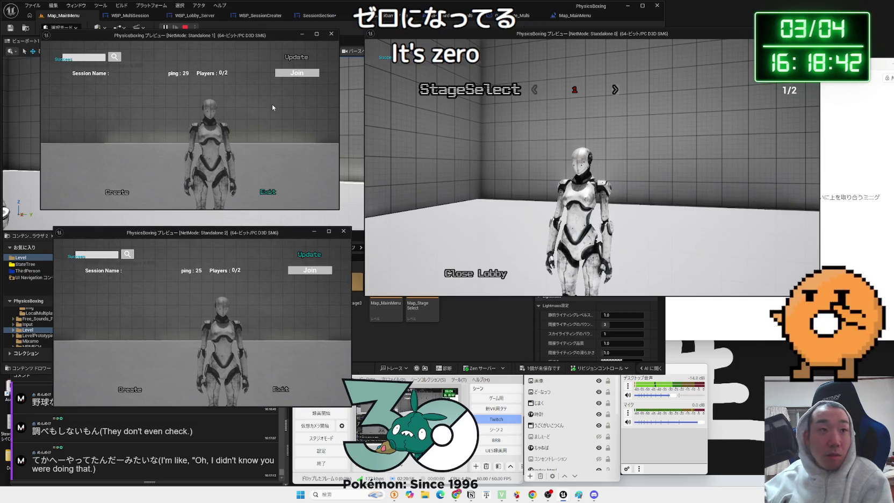
# - Refresh the session list showing 0/2 players, then exit and quit the game
pyautogui.hotkey('alt', 'Tab')
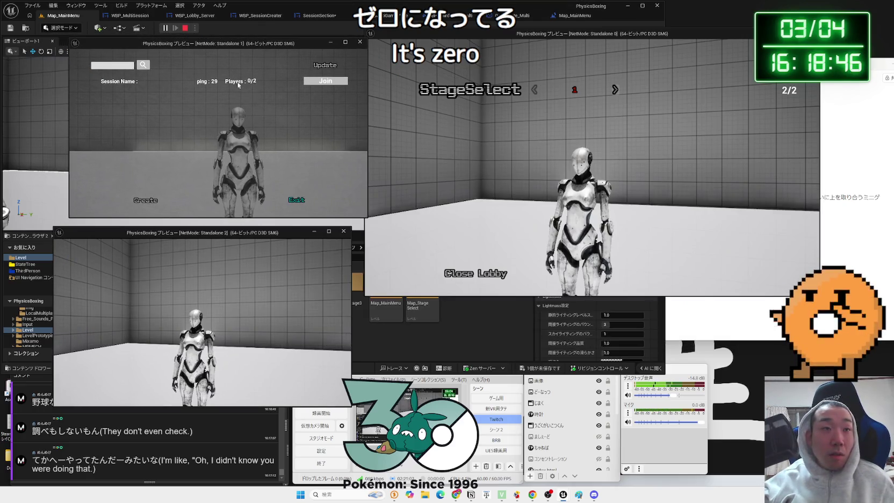
pyautogui.click(324, 66)
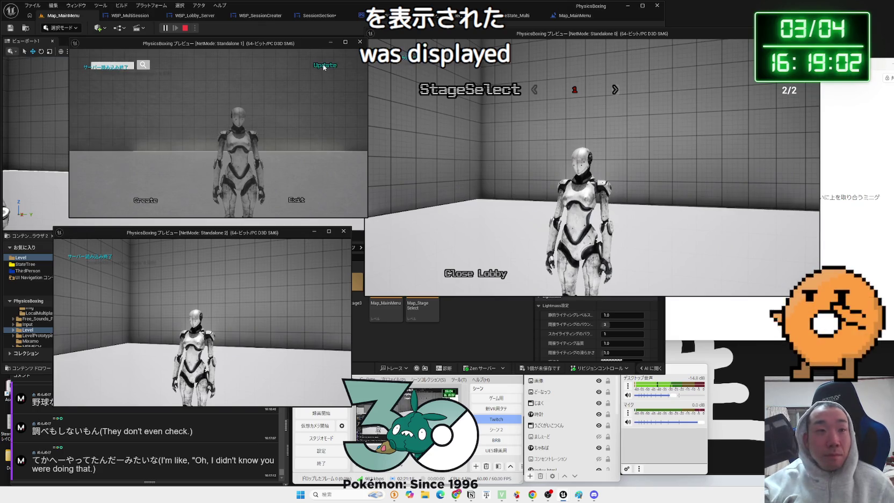
pyautogui.click(303, 196)
pyautogui.click(119, 177)
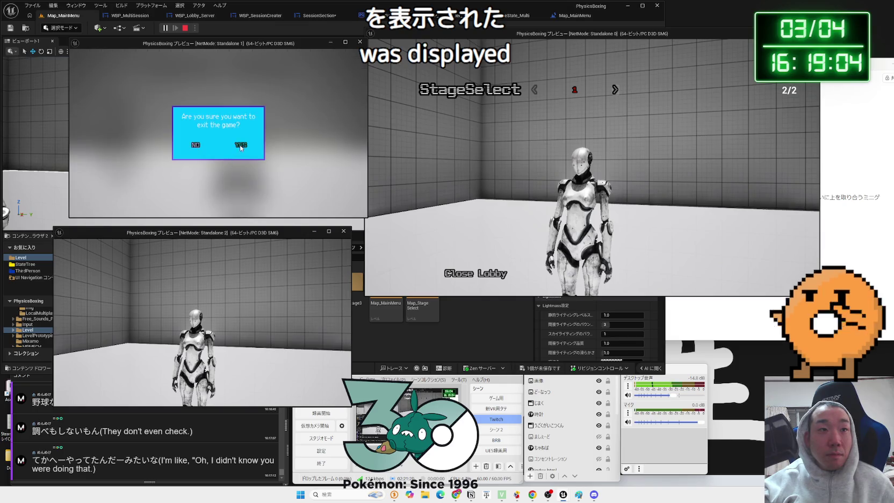
pyautogui.click(237, 146)
# - Send the As Game State Multi access error from the Message Log to Gemini and reopen the SessionSection graph
pyautogui.click(362, 81)
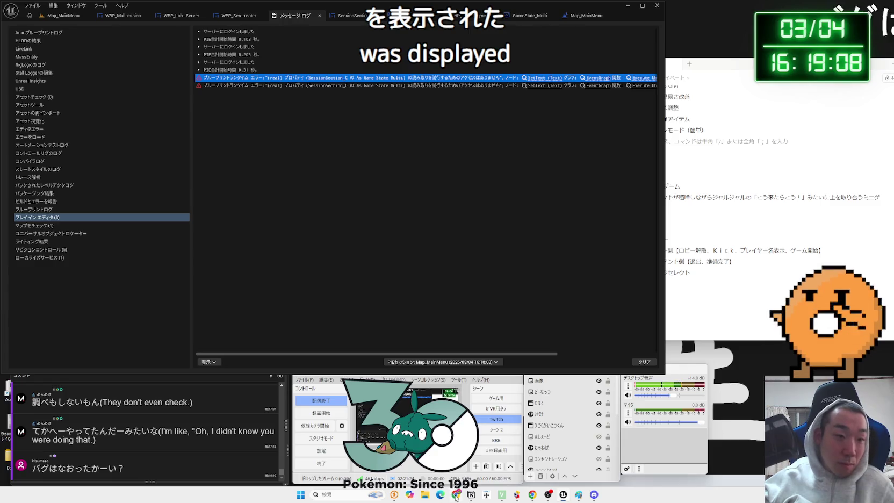
pyautogui.hotkey('alt', 'Tab')
pyautogui.hotkey('ctrl', 'v')
pyautogui.press('Return')
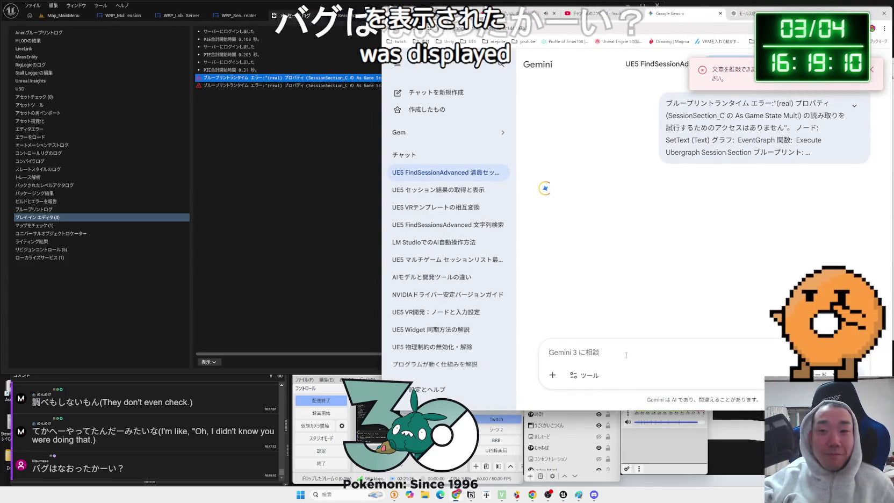
pyautogui.hotkey('alt', 'Tab')
pyautogui.click(348, 15)
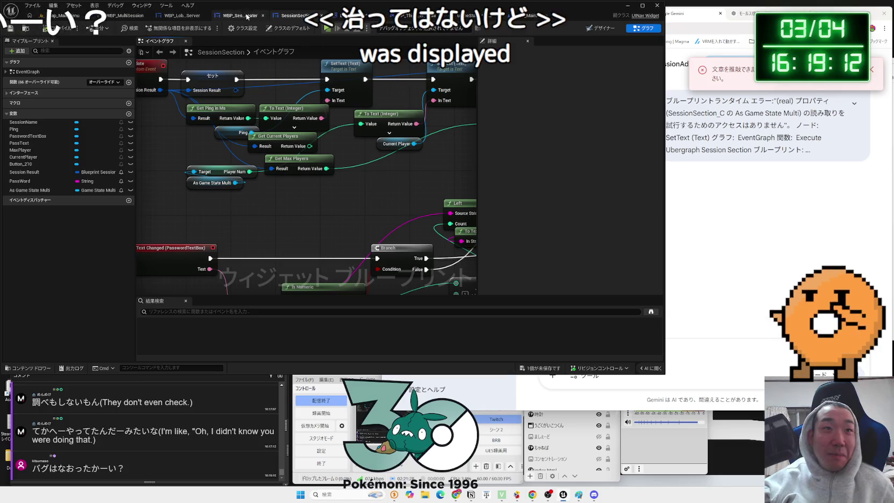
# - Delete the Target and As Game State Multi getter nodes and connect Get Current Players' Return Value to To Text
pyautogui.moveTo(278, 145)
pyautogui.mouseDown()
pyautogui.moveTo(289, 145)
pyautogui.moveTo(308, 189)
pyautogui.moveTo(298, 167)
pyautogui.mouseUp()
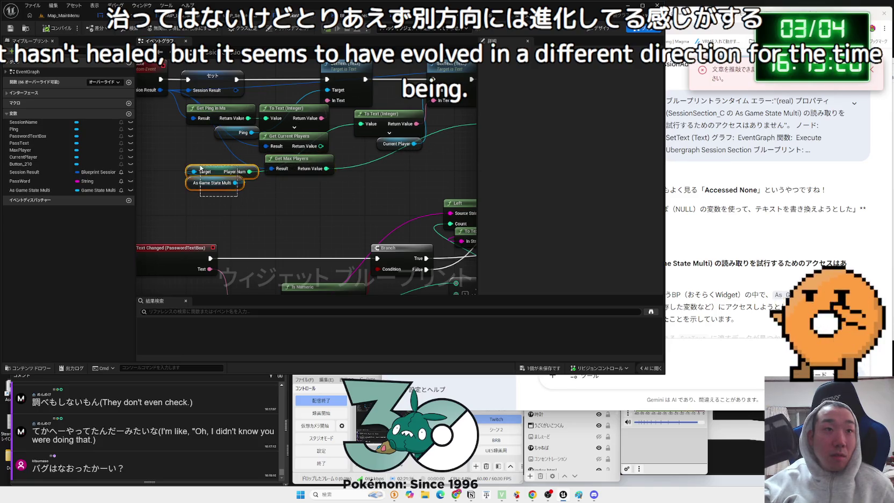
pyautogui.moveTo(205, 168); pyautogui.dragTo(204, 165)
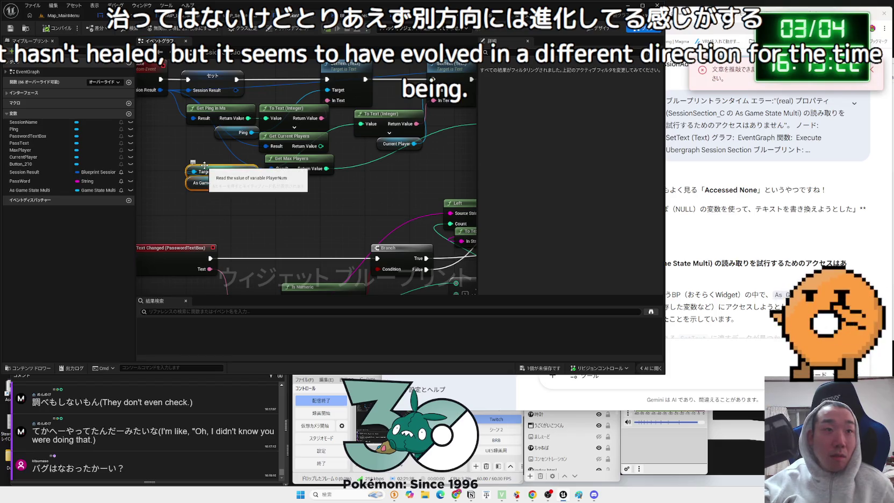
pyautogui.press('Delete')
pyautogui.moveTo(322, 146); pyautogui.dragTo(370, 114)
pyautogui.click(74, 32)
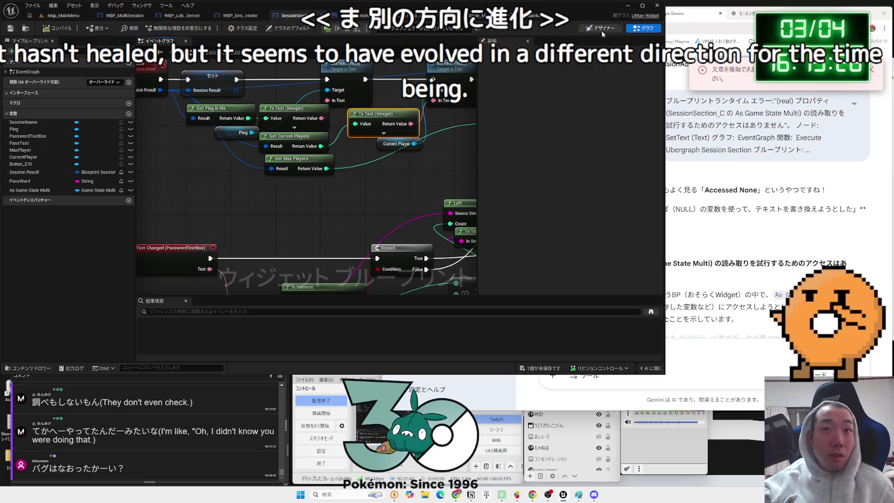
pyautogui.click(602, 27)
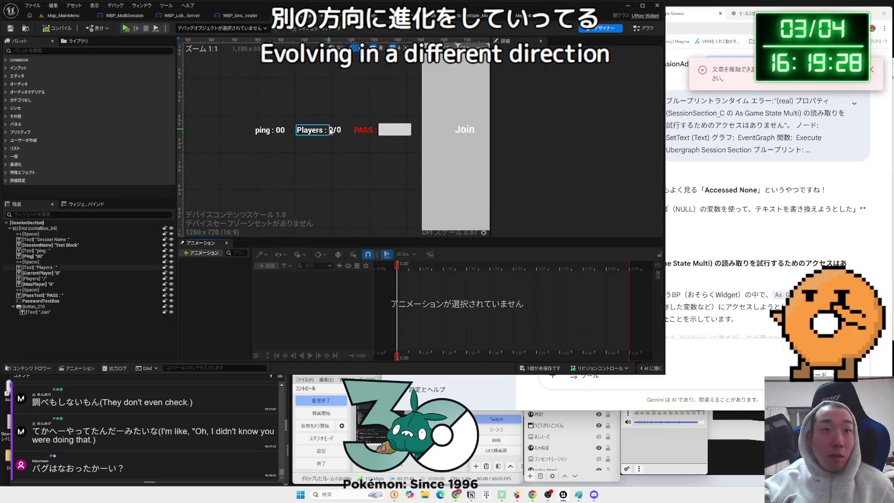
# - Bind the CurrentPlayer text's Text property to As Game State Multi > Player Num
pyautogui.click(330, 131)
pyautogui.click(635, 165)
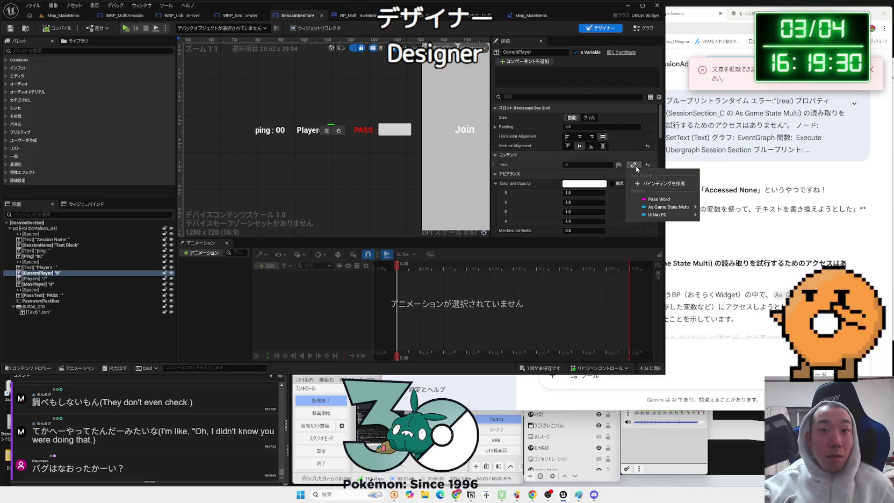
pyautogui.moveTo(657, 210)
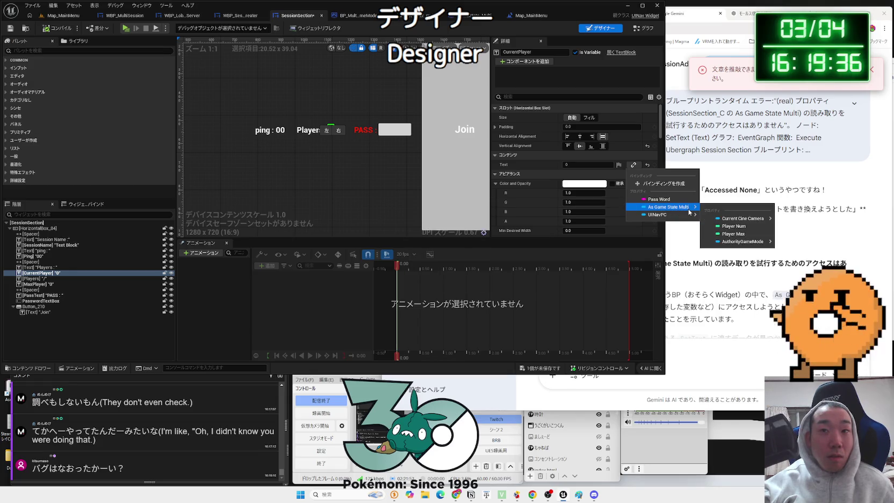
pyautogui.click(736, 227)
pyautogui.click(368, 100)
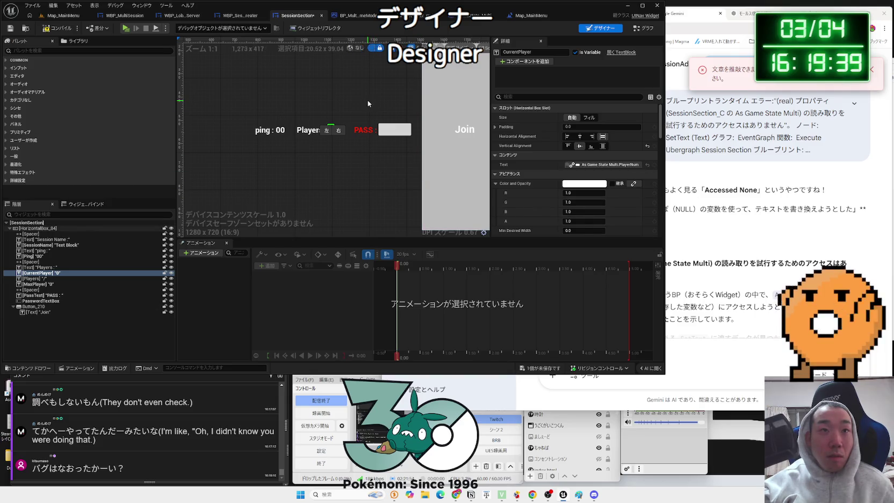
pyautogui.click(649, 29)
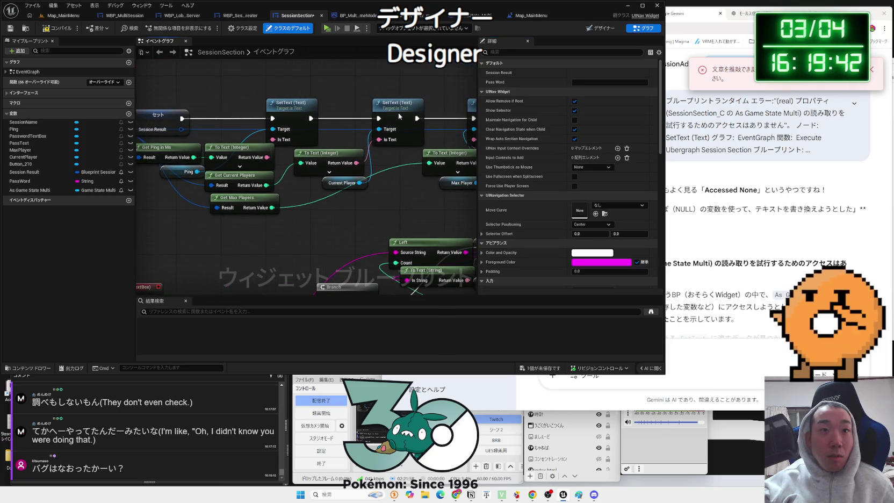
# - Reposition the SetText, To Text (Integer), Current Player, Ping and Get Current Players nodes, then return to Map_MainMenu
pyautogui.click(399, 115)
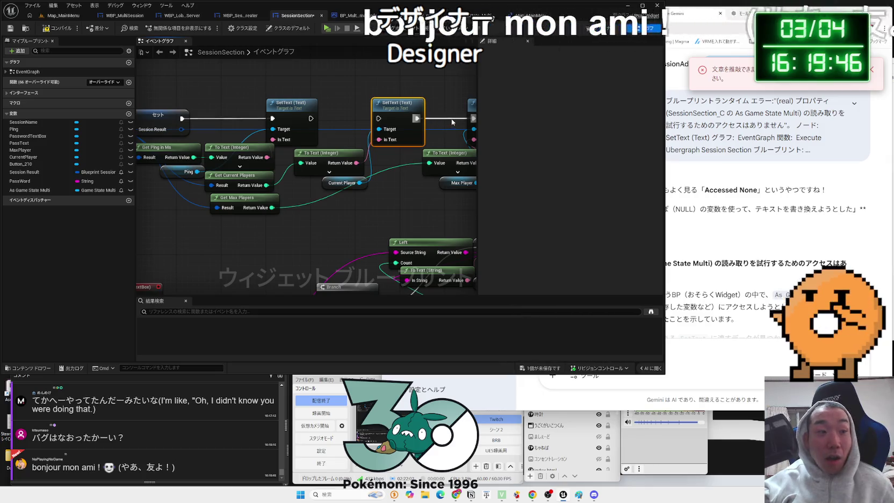
pyautogui.moveTo(364, 122); pyautogui.dragTo(402, 127)
pyautogui.moveTo(340, 113)
pyautogui.mouseDown()
pyautogui.moveTo(329, 202)
pyautogui.moveTo(362, 191)
pyautogui.mouseUp()
pyautogui.moveTo(266, 157)
pyautogui.mouseDown()
pyautogui.moveTo(277, 157)
pyautogui.moveTo(267, 213)
pyautogui.moveTo(283, 206)
pyautogui.mouseUp()
pyautogui.moveTo(374, 201)
pyautogui.mouseDown()
pyautogui.moveTo(346, 186)
pyautogui.moveTo(353, 208)
pyautogui.mouseUp()
pyautogui.moveTo(278, 225)
pyautogui.mouseDown()
pyautogui.moveTo(267, 188)
pyautogui.moveTo(299, 168)
pyautogui.mouseUp()
pyautogui.moveTo(287, 209); pyautogui.dragTo(378, 180)
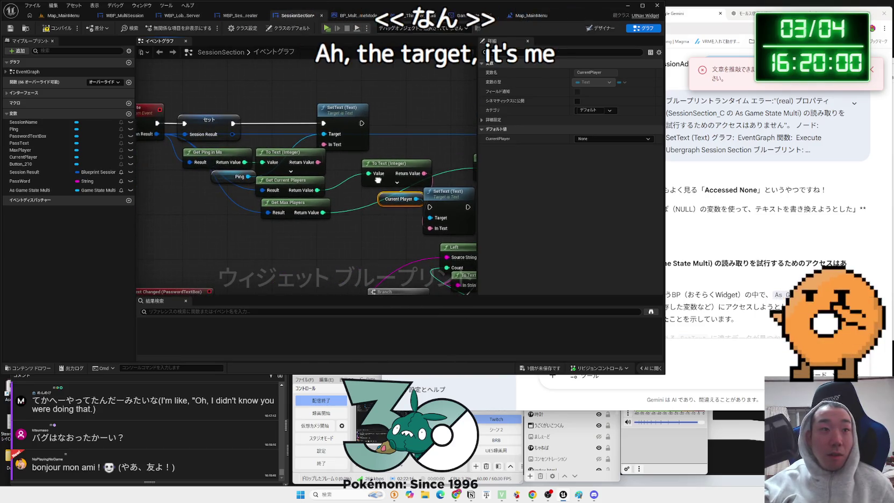
pyautogui.moveTo(230, 179); pyautogui.dragTo(217, 208)
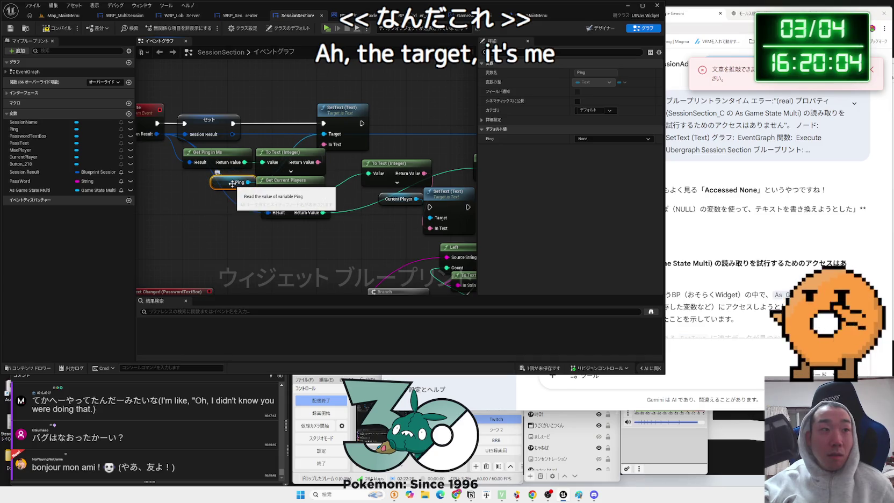
pyautogui.moveTo(375, 199); pyautogui.dragTo(319, 204)
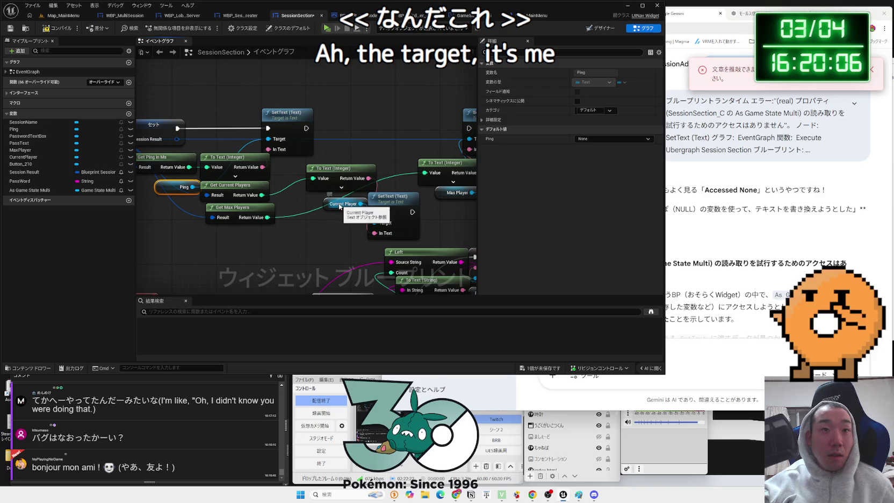
pyautogui.moveTo(241, 184); pyautogui.dragTo(258, 185)
pyautogui.moveTo(366, 139); pyautogui.dragTo(296, 135)
pyautogui.click(61, 15)
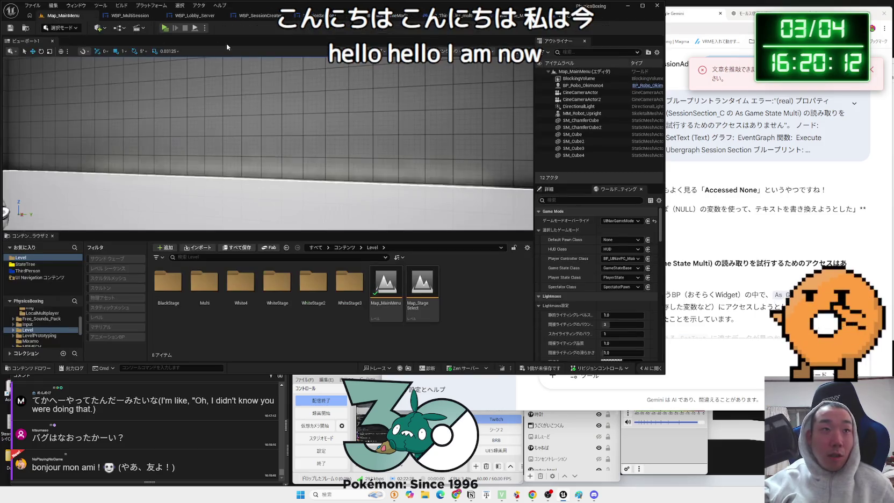
# - Start a three-window play test and have the host create a session and open the lobby
pyautogui.click(165, 28)
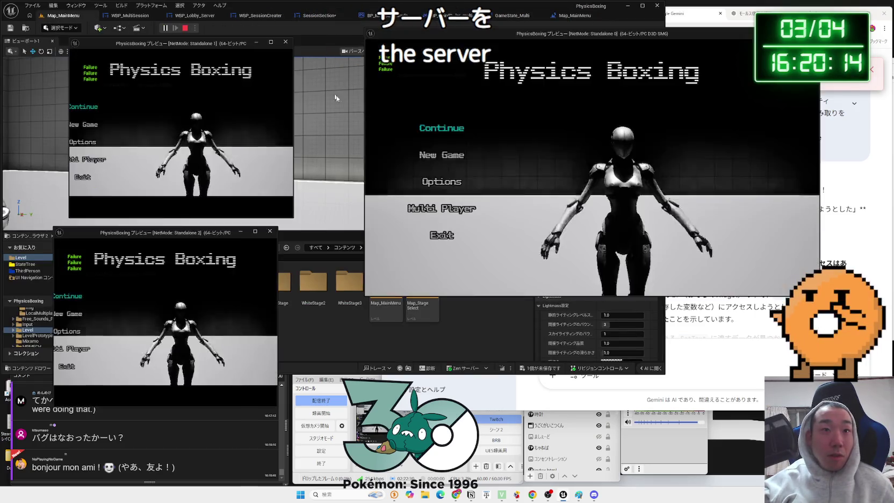
pyautogui.click(433, 206)
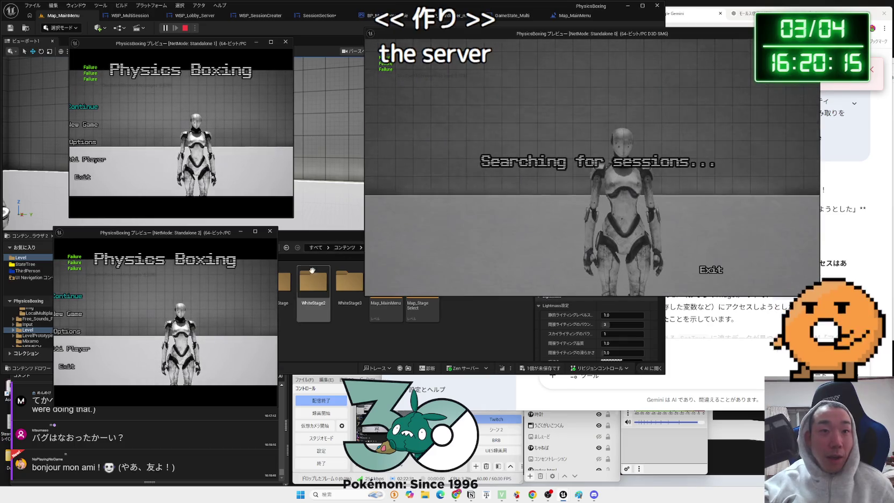
pyautogui.click(278, 278)
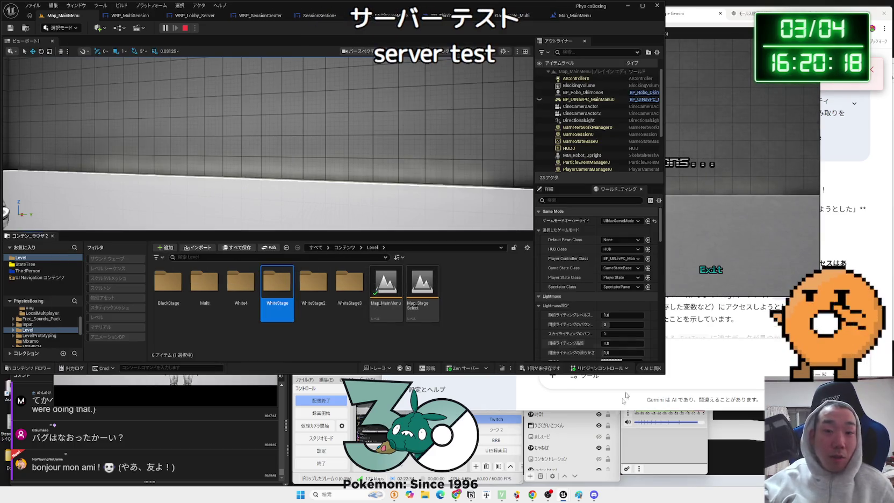
pyautogui.click(563, 497)
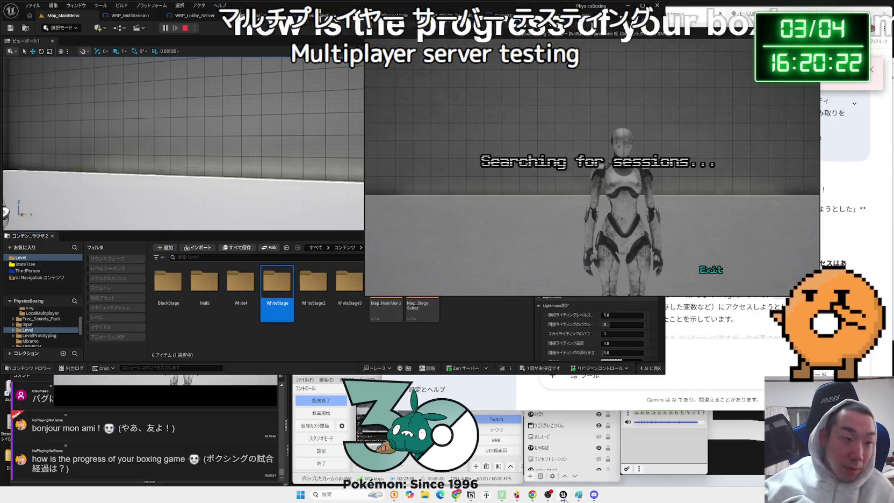
pyautogui.click(547, 459)
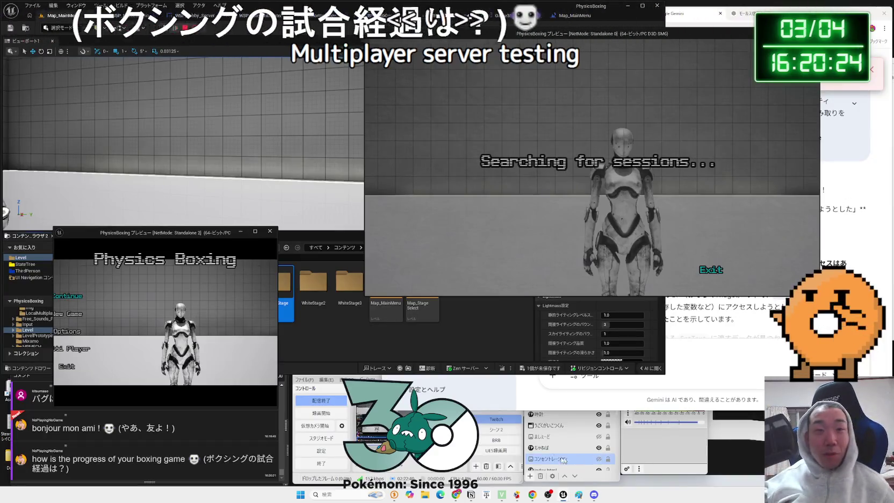
pyautogui.moveTo(563, 494)
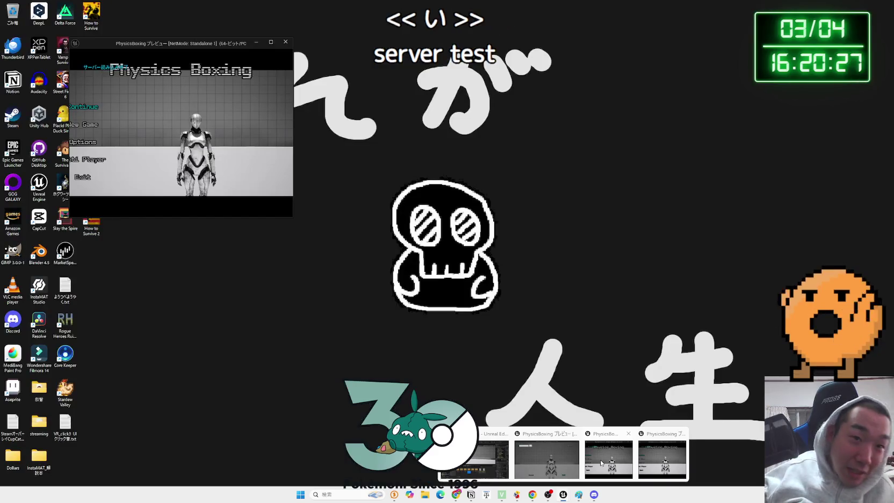
pyautogui.click(601, 464)
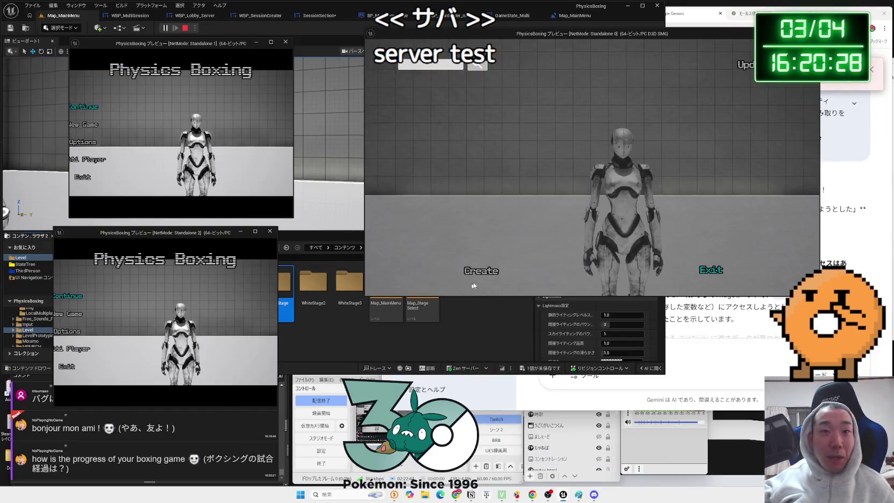
pyautogui.click(484, 275)
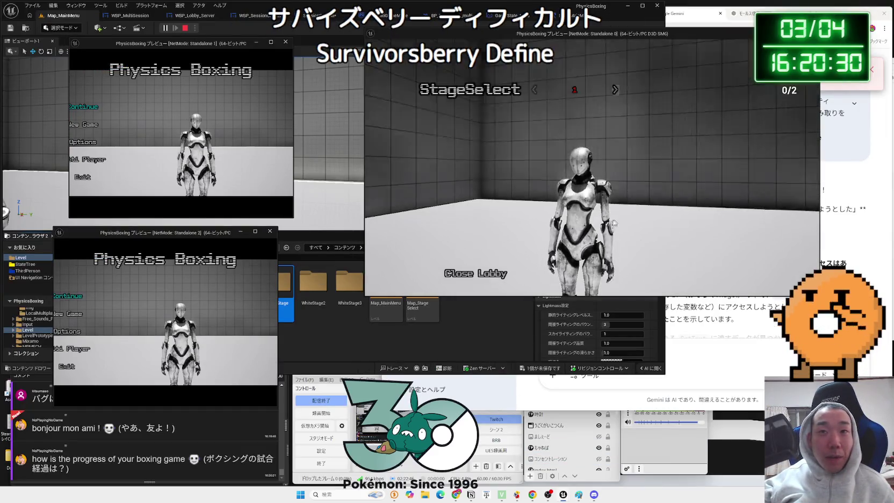
pyautogui.click(638, 209)
# - On the widened Standalone 2 client, search sessions and join the hosted lobby, reaching 2/2 players
pyautogui.hotkey('alt', 'Tab')
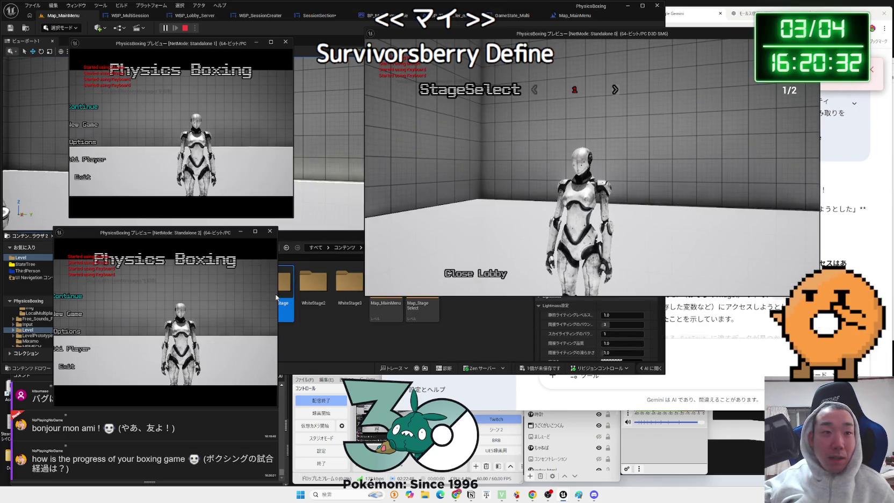
pyautogui.moveTo(279, 298); pyautogui.dragTo(353, 299)
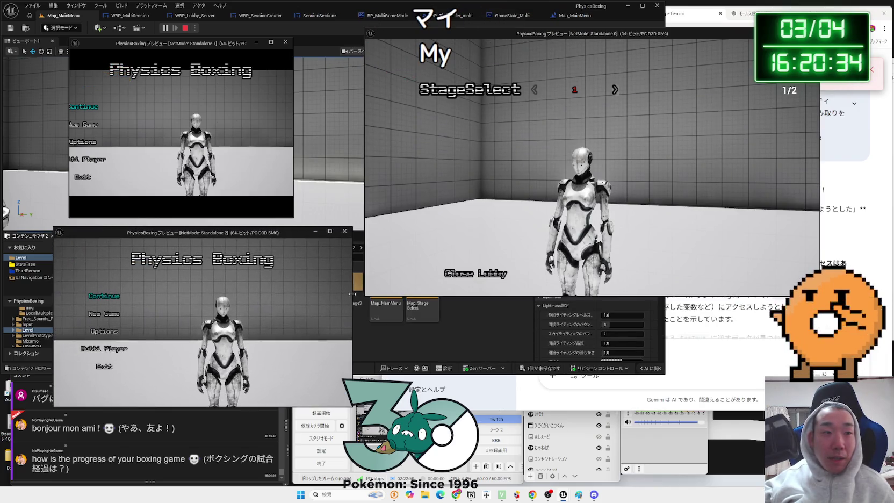
pyautogui.click(252, 313)
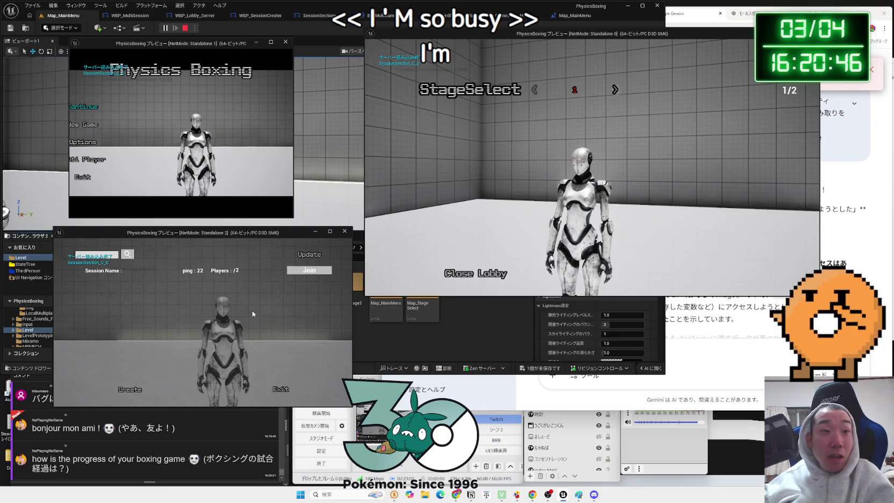
pyautogui.click(309, 270)
pyautogui.hotkey('alt', 'Tab')
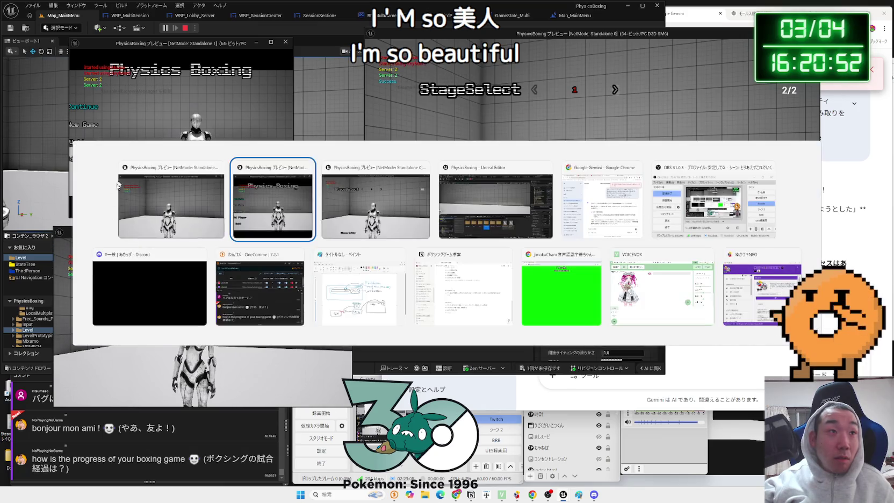
# - Search and refresh sessions in the widened Standalone 1 preview, then return it to the menu
pyautogui.click(88, 160)
pyautogui.moveTo(69, 145); pyautogui.dragTo(34, 133)
pyautogui.moveTo(216, 48); pyautogui.dragTo(295, 54)
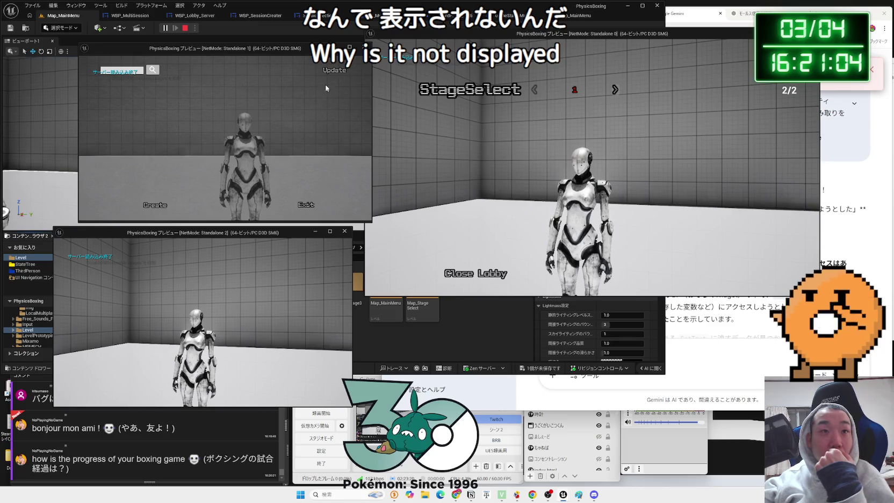
pyautogui.click(333, 71)
pyautogui.click(305, 207)
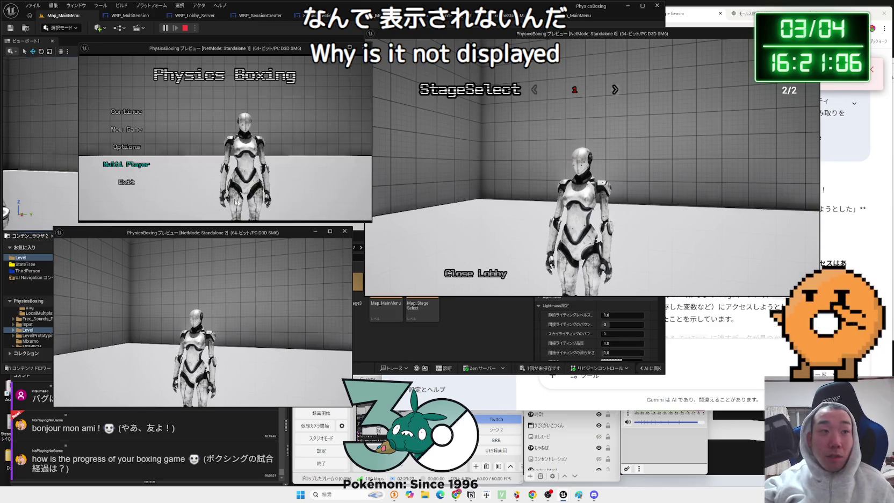
# - Close the lobby on the host and open the session search on all three clients
pyautogui.click(475, 272)
pyautogui.click(433, 208)
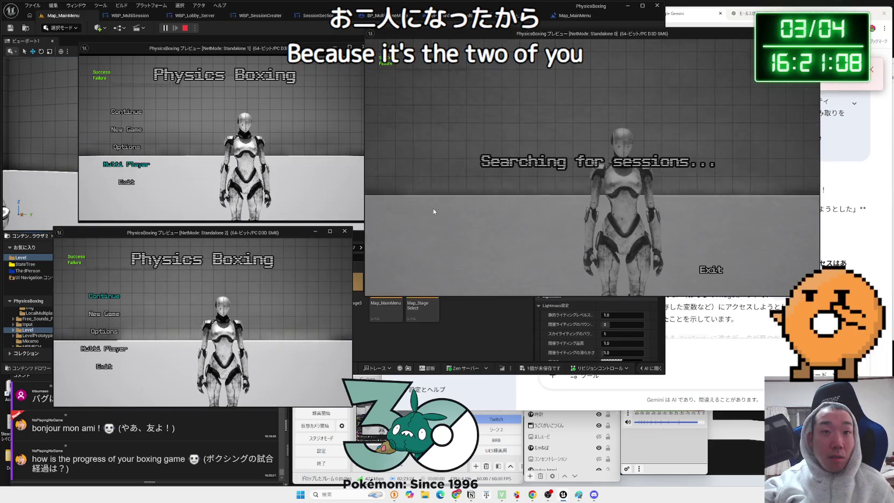
pyautogui.click(106, 350)
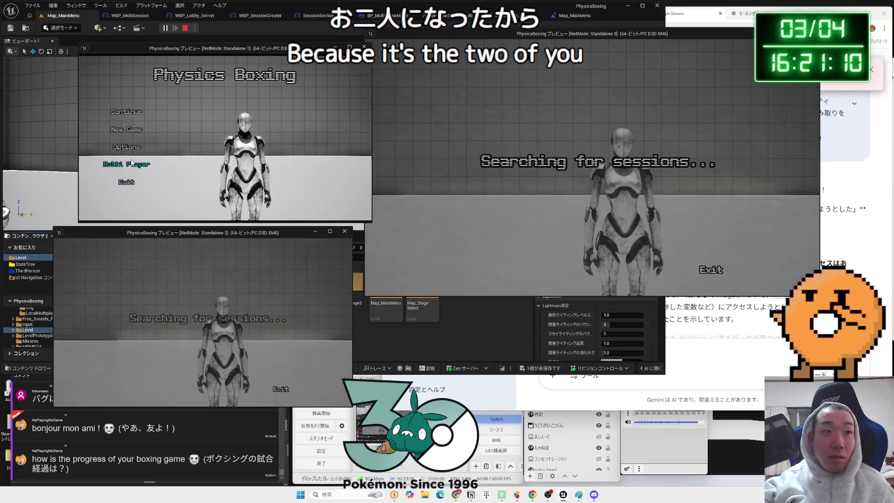
pyautogui.click(127, 164)
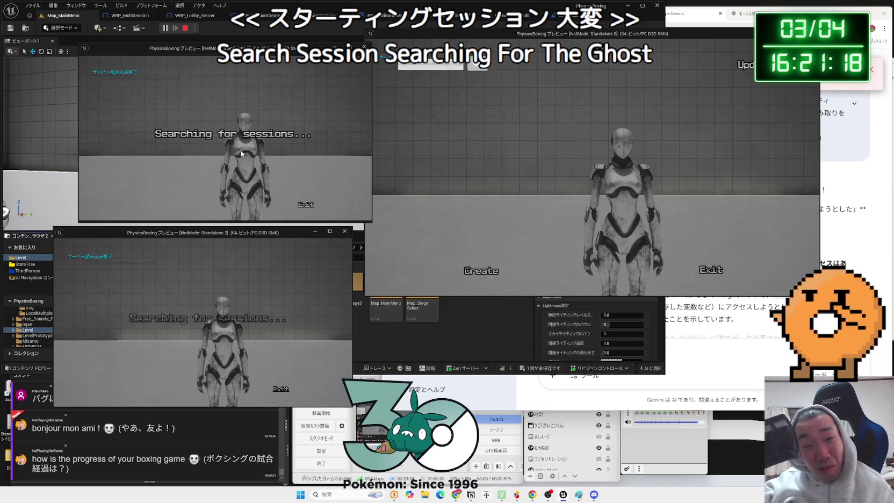
# - Refresh the host's session list, return the previews to the main menu, and quit to end play
pyautogui.click(439, 74)
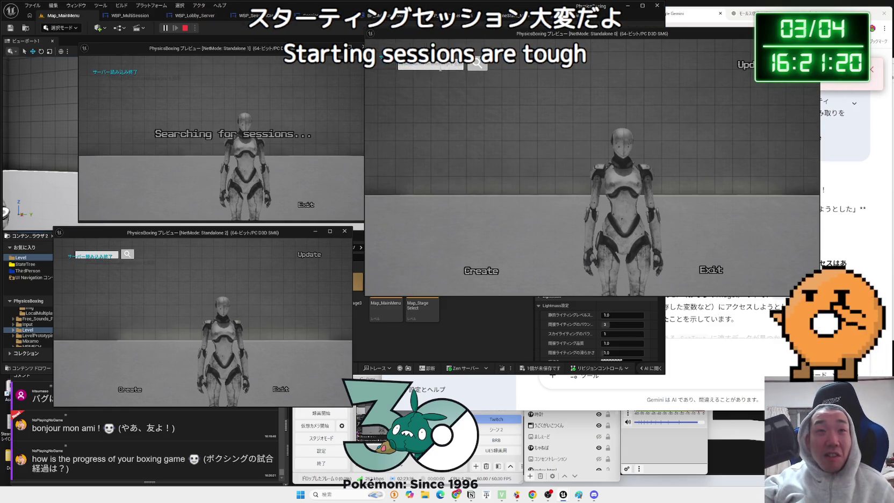
pyautogui.click(480, 65)
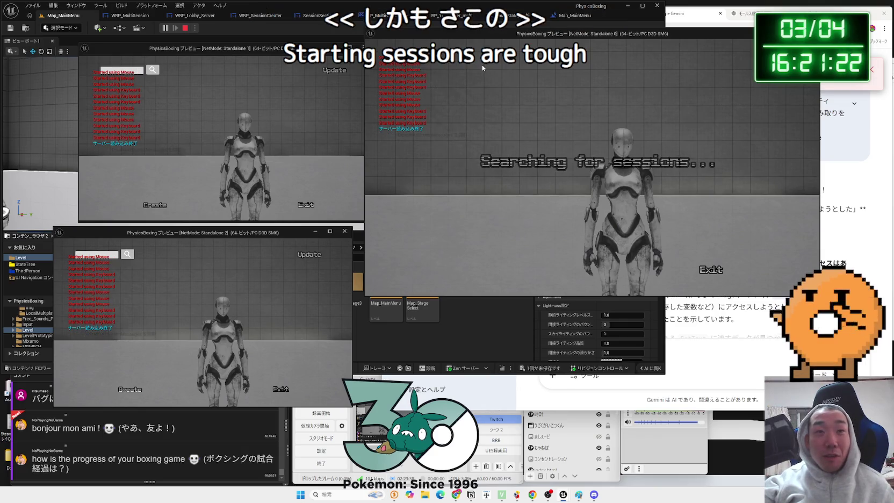
pyautogui.click(709, 270)
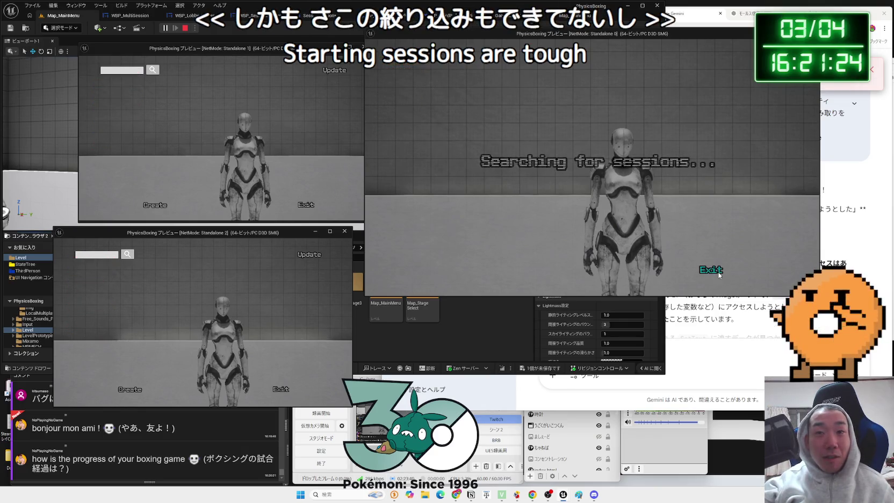
pyautogui.click(305, 205)
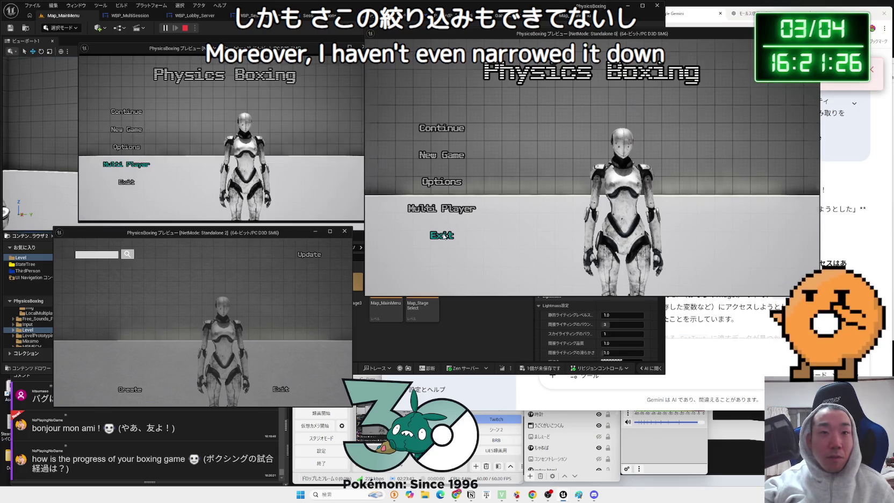
pyautogui.click(442, 234)
pyautogui.click(623, 186)
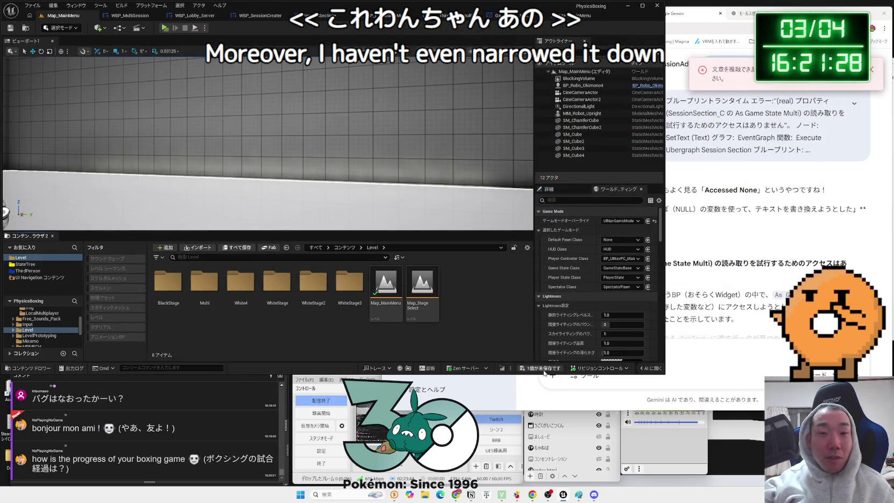
# - Check the WBP_Lobby_Server and WBP_SessionCreater graphs, then move the extra SetText and chain its execution pin
pyautogui.click(194, 15)
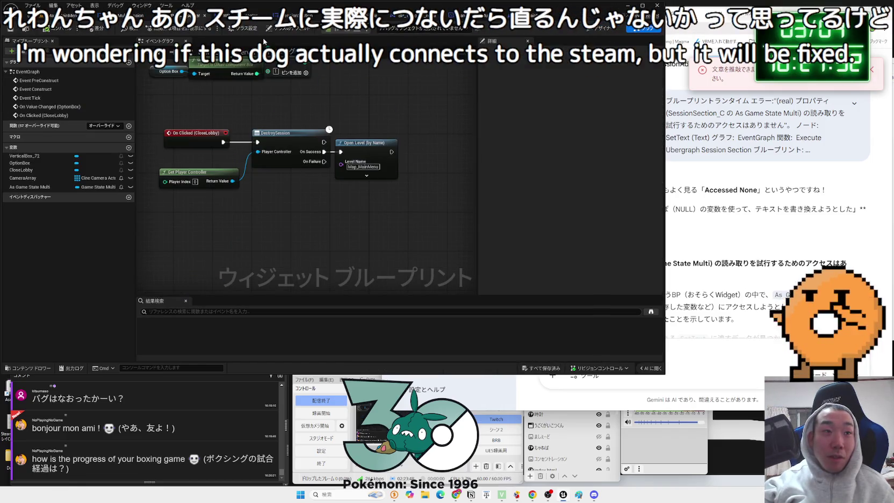
pyautogui.click(242, 16)
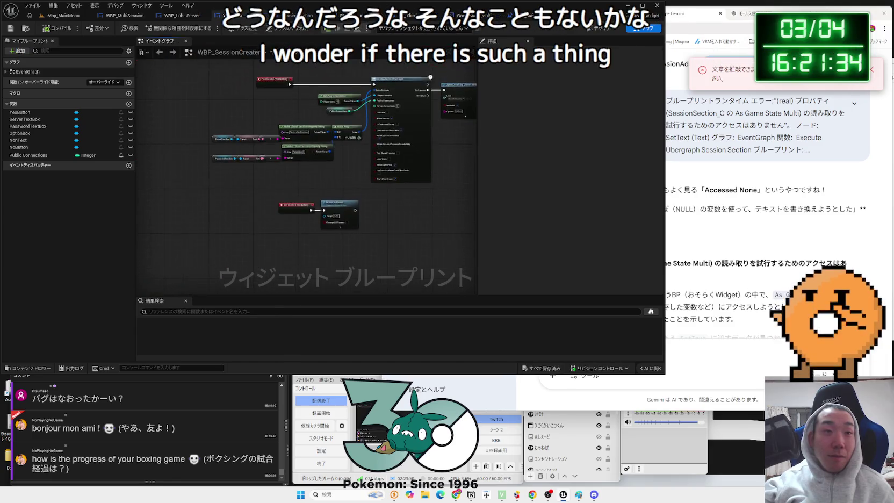
pyautogui.scroll(2, 343, 159)
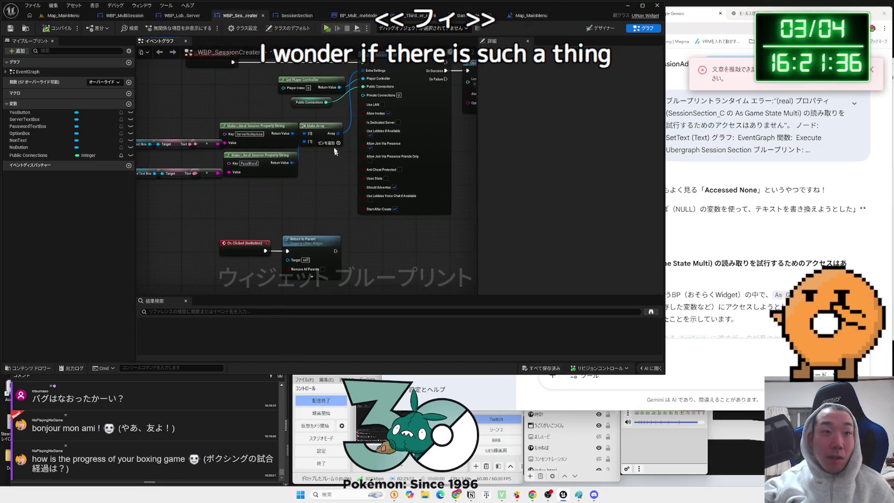
pyautogui.click(301, 15)
pyautogui.moveTo(317, 206)
pyautogui.mouseDown()
pyautogui.moveTo(315, 118)
pyautogui.moveTo(310, 123)
pyautogui.moveTo(399, 128)
pyautogui.mouseUp()
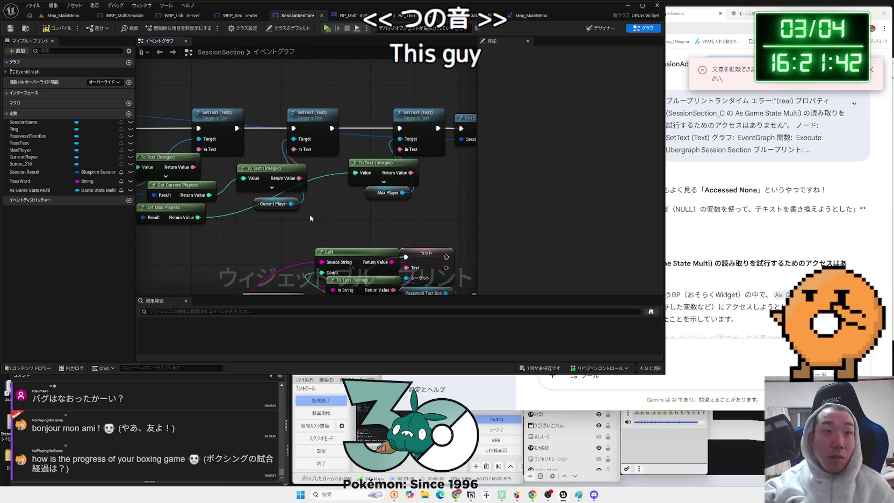
pyautogui.click(280, 149)
pyautogui.moveTo(279, 150); pyautogui.dragTo(285, 149)
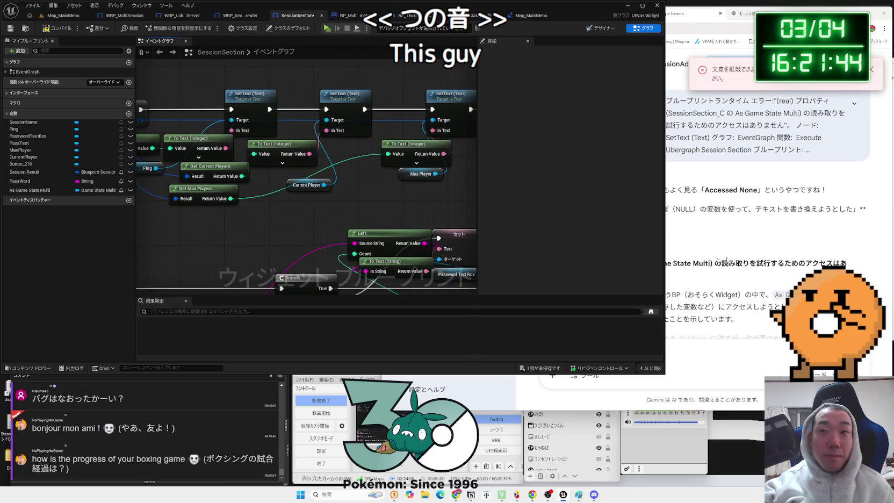
# - Read Gemini's troubleshooting checklist, highlighting its second checkpoint
pyautogui.click(701, 250)
pyautogui.scroll(-10, 701, 250)
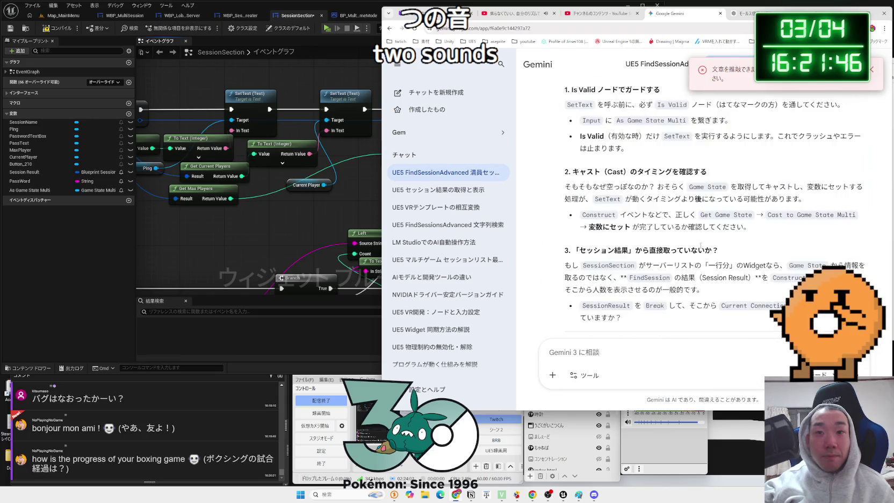
pyautogui.moveTo(775, 256)
pyautogui.mouseDown()
pyautogui.moveTo(628, 246)
pyautogui.moveTo(781, 256)
pyautogui.mouseUp()
# - Ask Gemini, in Japanese, why SessionResult info goes stale when someone stays on the session selection screen too long
pyautogui.click(788, 258)
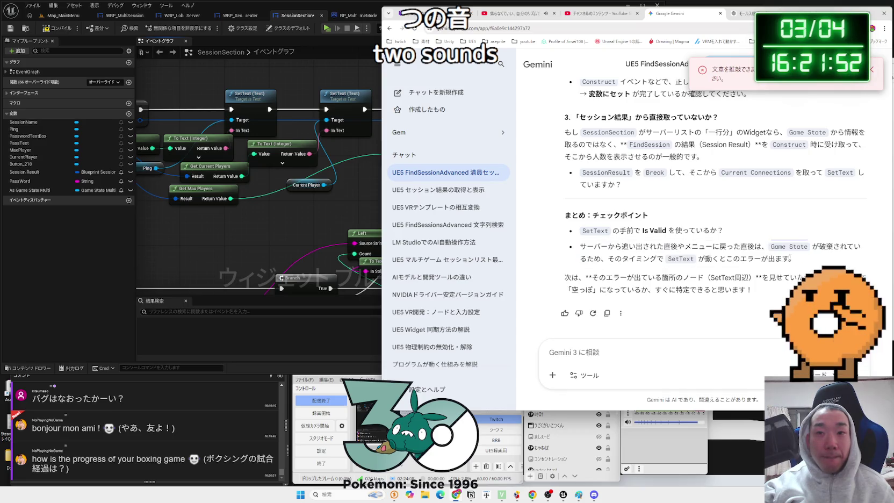
pyautogui.write('S')
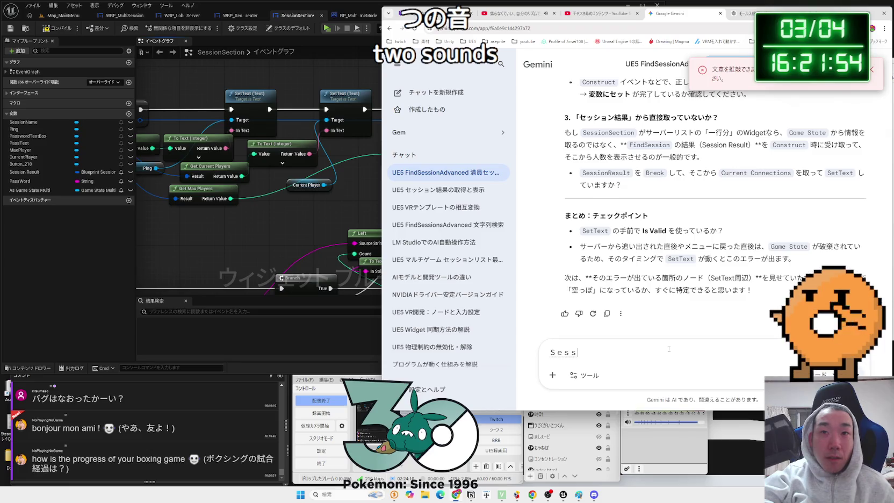
pyautogui.write('ionResult')
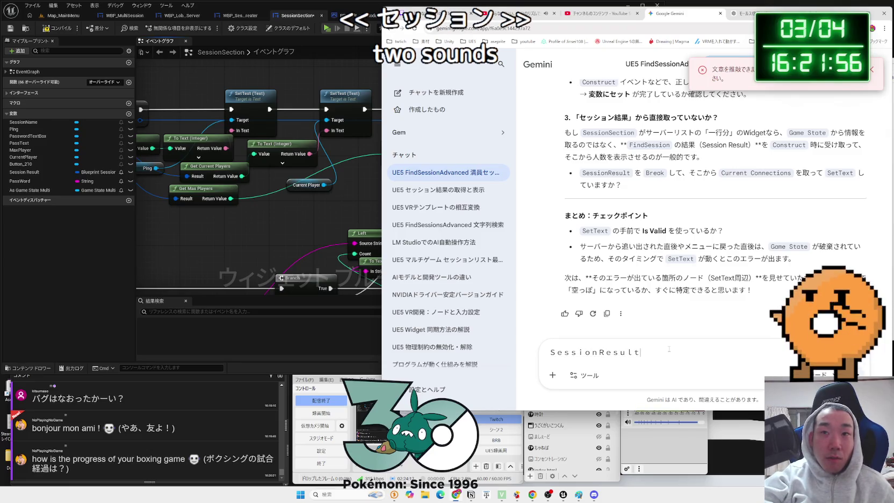
pyautogui.write('の')
pyautogui.write('たい')
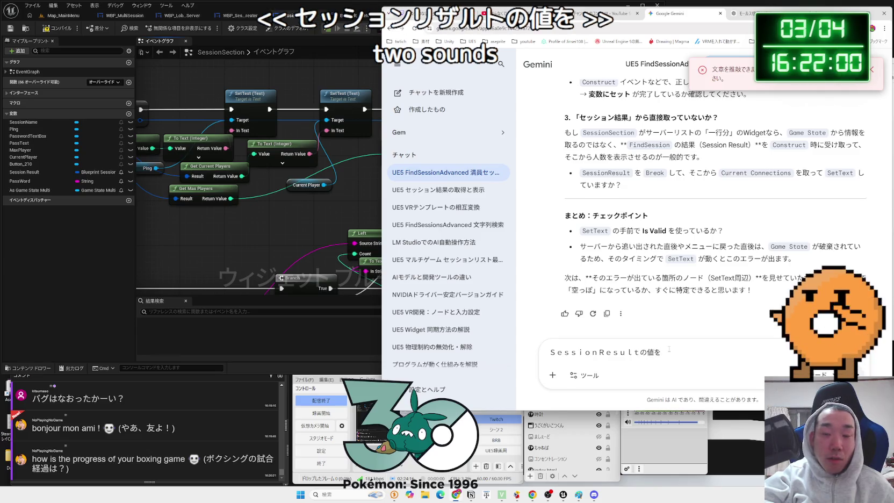
pyautogui.write('こ')
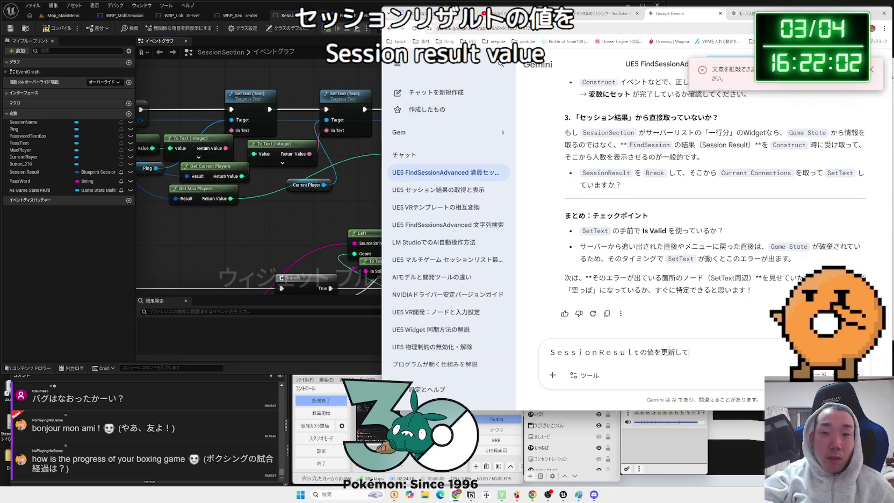
pyautogui.press('BackSpace')
pyautogui.press('BackSpace')
pyautogui.write('たい')
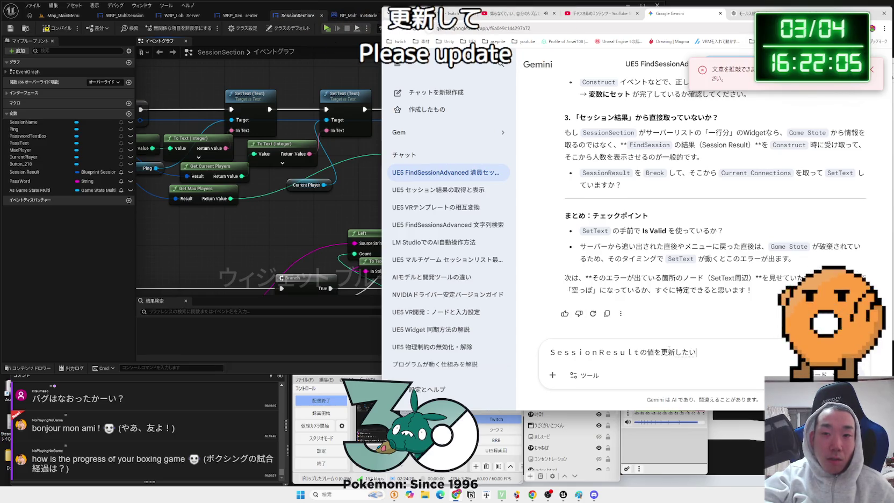
pyautogui.write('よぉー。せっしょん')
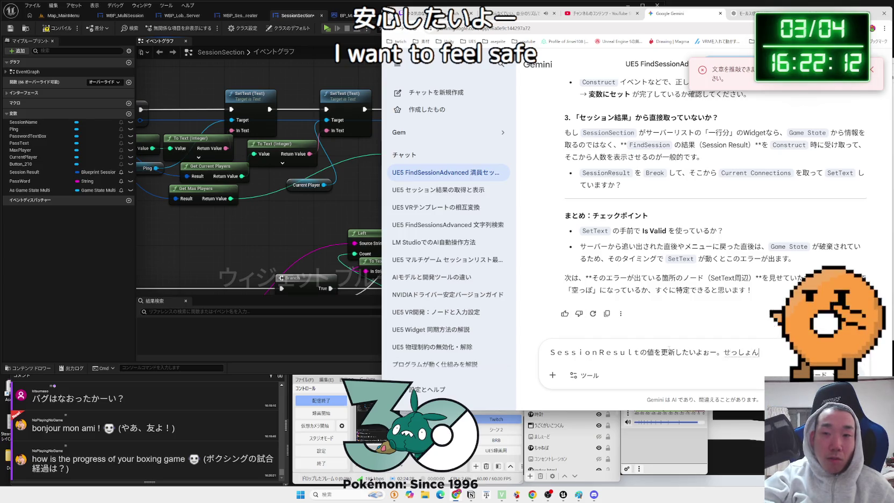
pyautogui.press('space')
pyautogui.write('せんたくか')
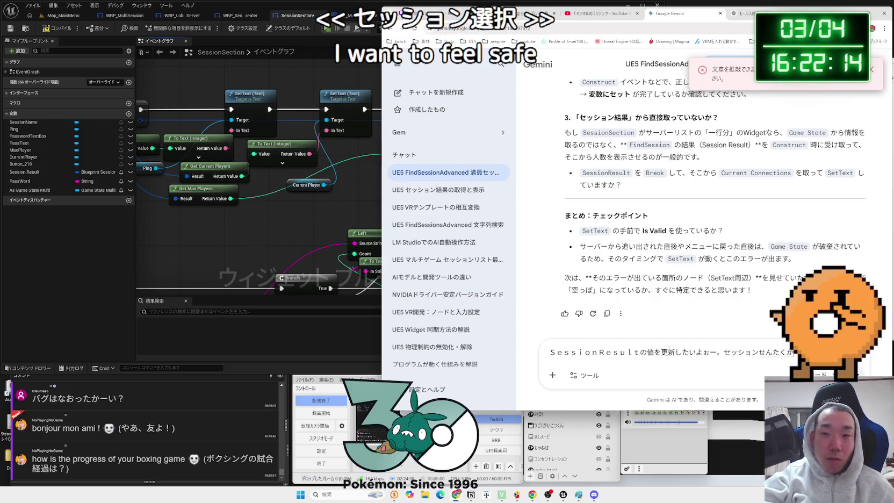
pyautogui.press('Return')
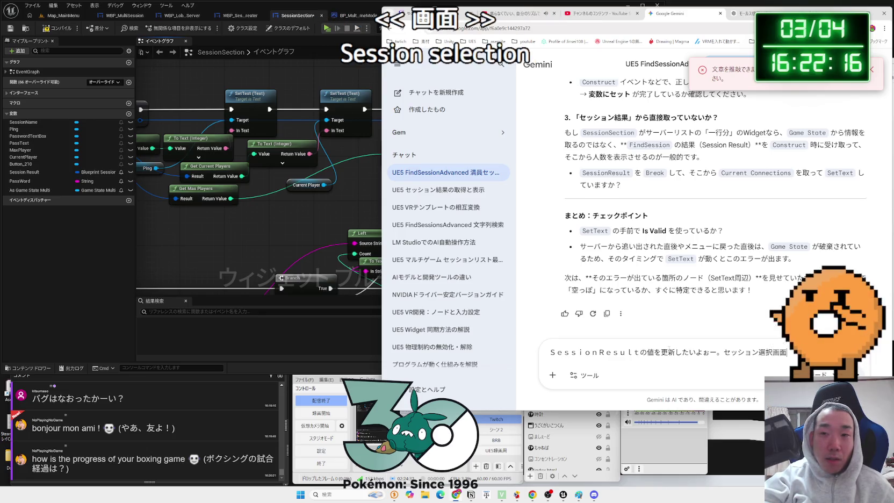
pyautogui.write('で')
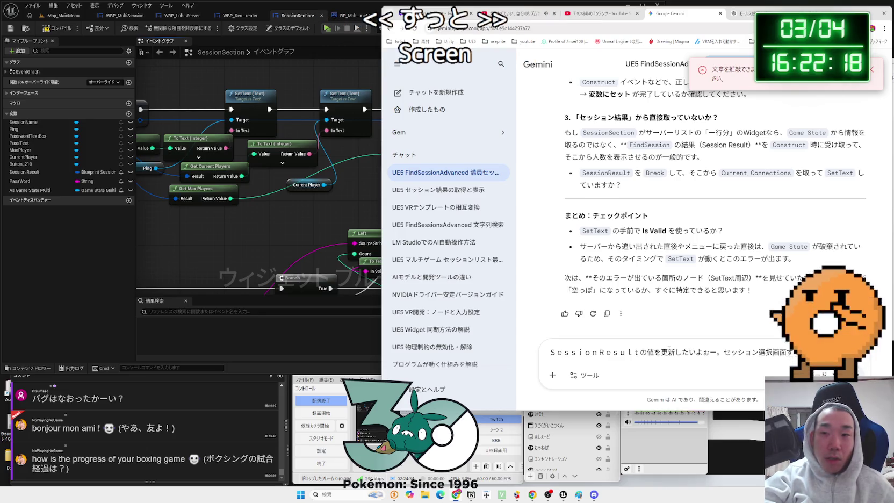
pyautogui.write('しの')
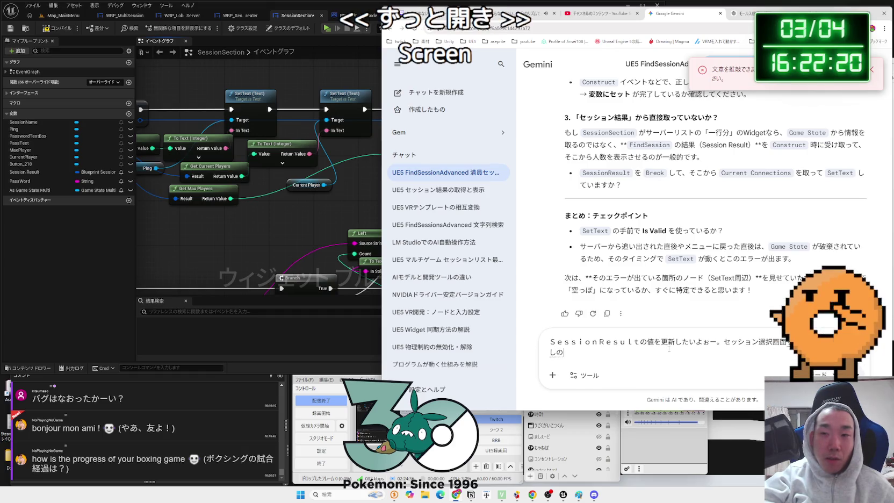
pyautogui.write('ひとがいたr')
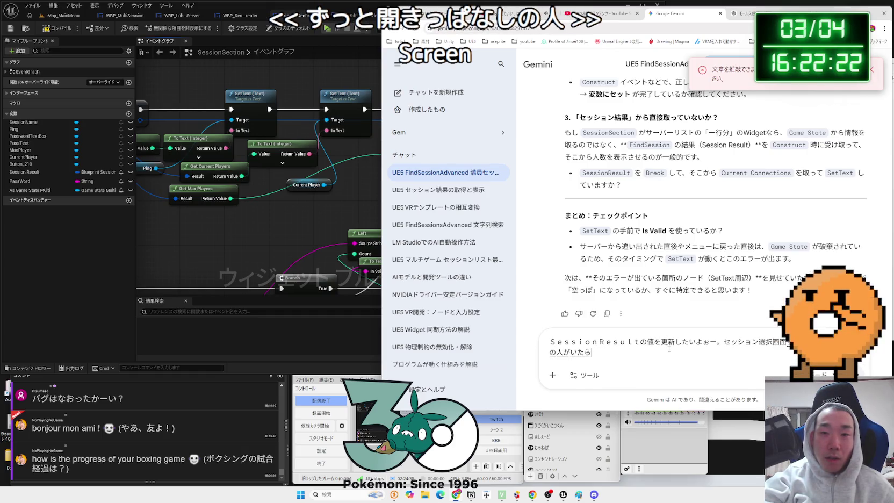
pyautogui.press('Return')
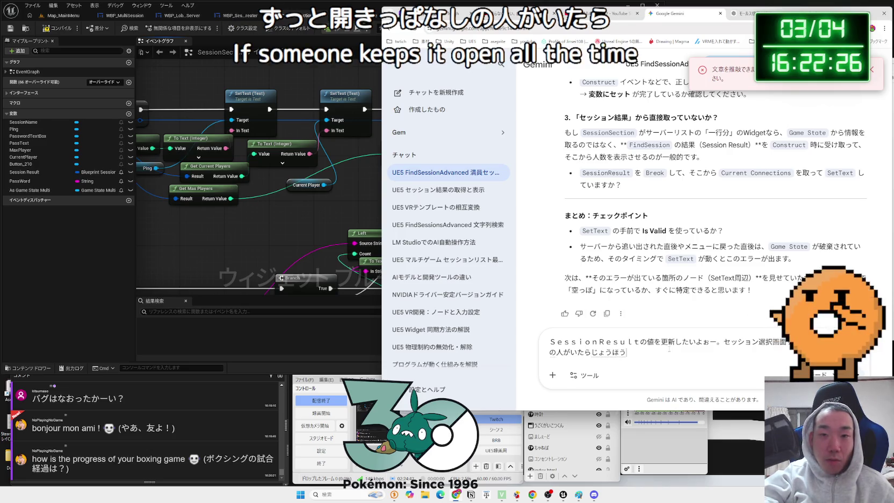
pyautogui.write('uruk')
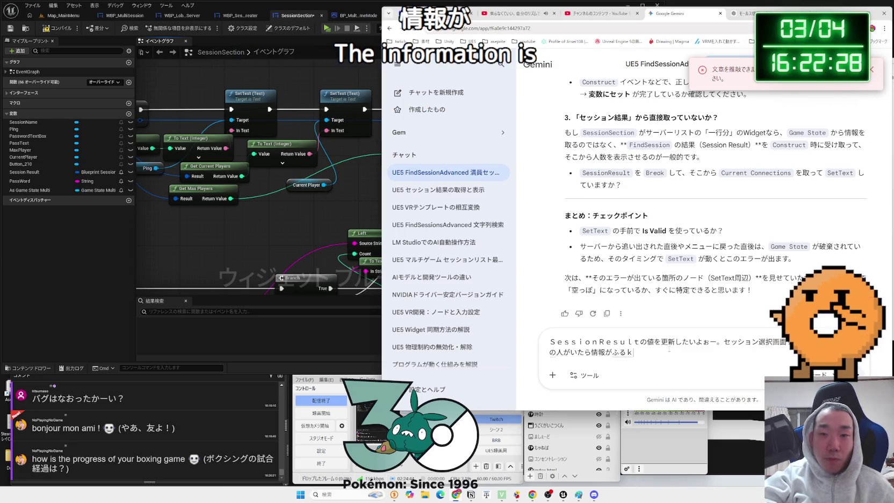
pyautogui.write('risugite')
pyautogui.press('space')
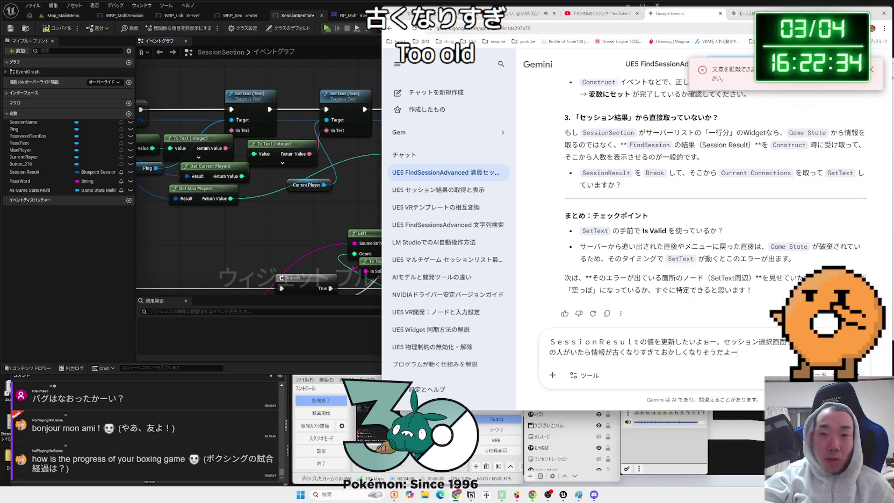
pyautogui.press('Return')
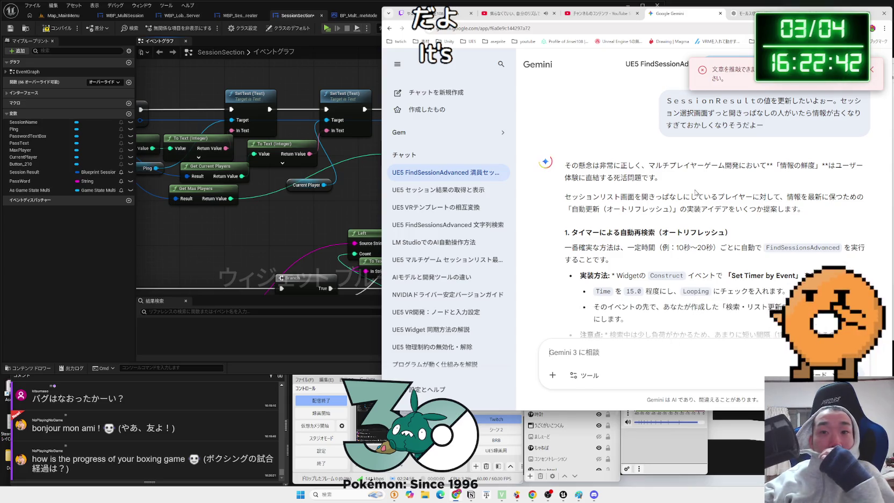
# - Read Gemini's suggestion to start auto-refresh from the Construct event using Set Timer by Event
pyautogui.scroll(-1, 696, 193)
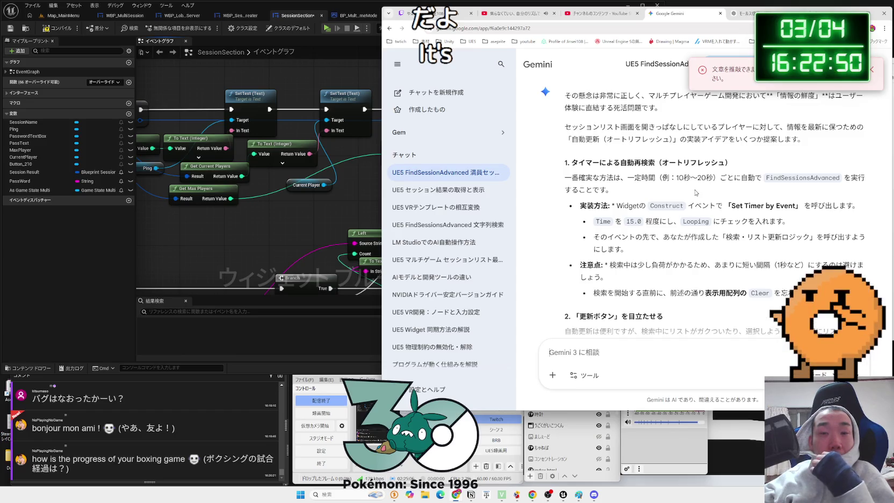
pyautogui.moveTo(640, 208); pyautogui.dragTo(717, 207)
pyautogui.click(735, 208)
pyautogui.moveTo(797, 207); pyautogui.dragTo(774, 207)
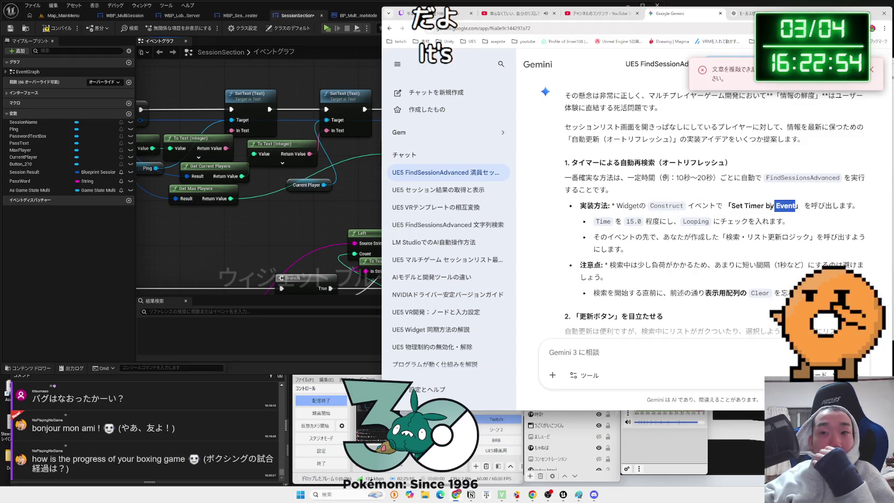
pyautogui.click(705, 200)
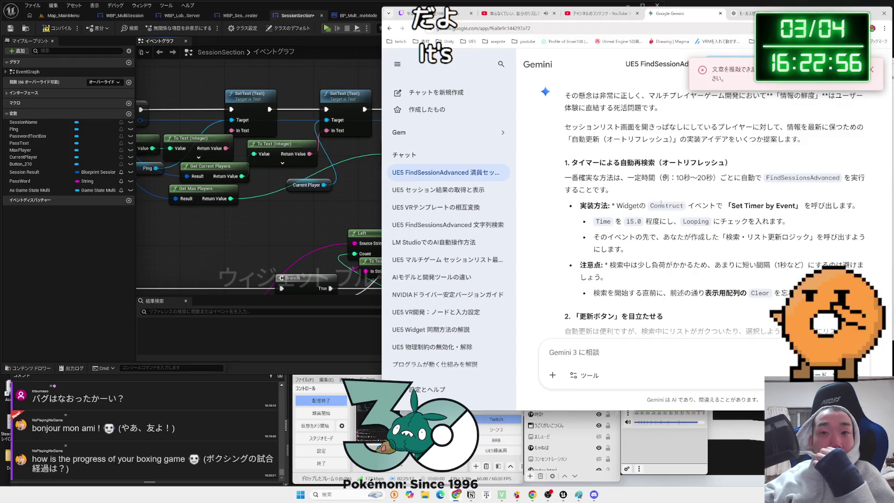
# - Go over the notes on search load and clearing old widgets before searching again
pyautogui.scroll(-1, 705, 200)
pyautogui.moveTo(609, 195); pyautogui.dragTo(742, 204)
pyautogui.moveTo(857, 223); pyautogui.dragTo(614, 223)
pyautogui.doubleClick(604, 223)
pyautogui.click(842, 221)
pyautogui.click(613, 223)
# - Review the refresh-button and stale-session join-failure advice, then return to the Unreal editor
pyautogui.scroll(-2, 614, 213)
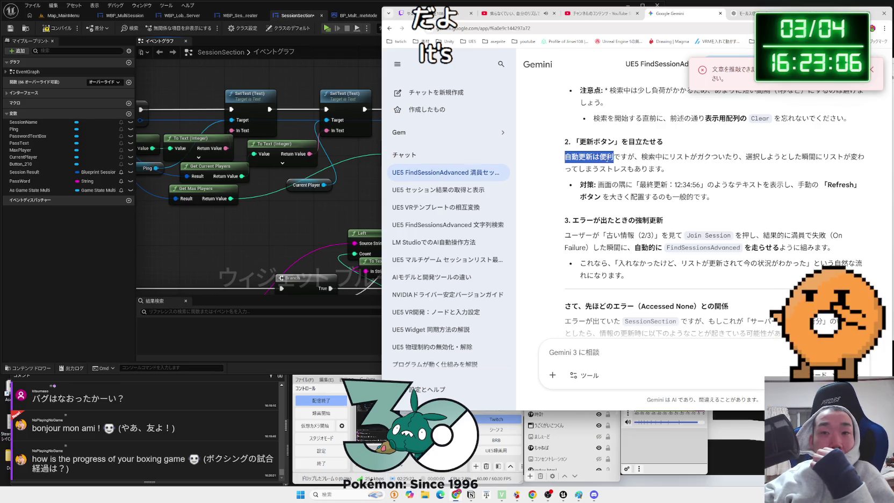
pyautogui.moveTo(661, 168); pyautogui.dragTo(742, 194)
pyautogui.click(742, 194)
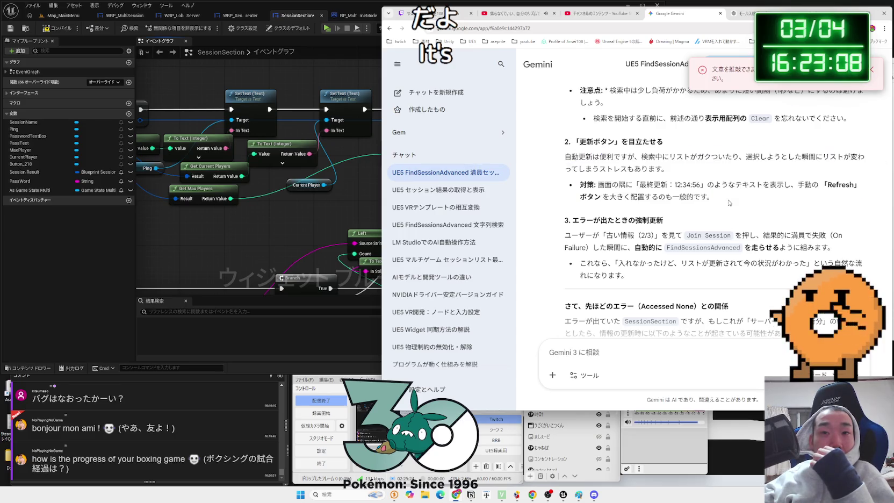
pyautogui.scroll(-1, 729, 203)
pyautogui.scroll(-1, 729, 203)
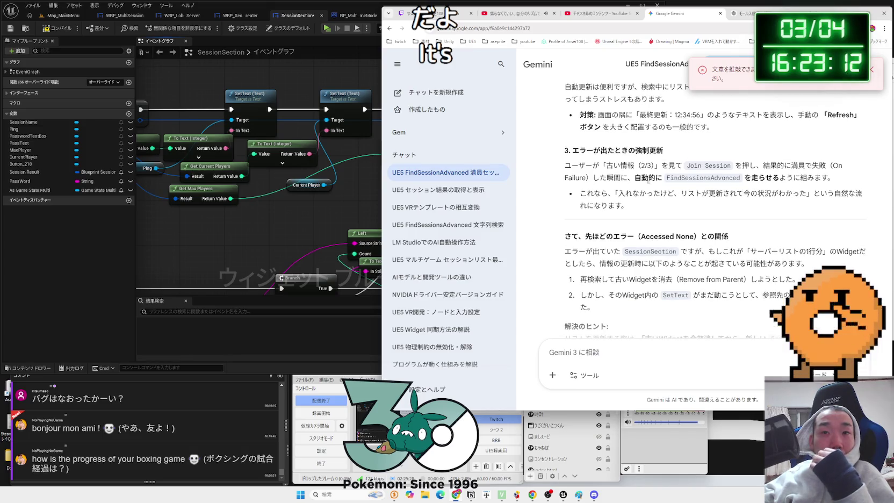
pyautogui.moveTo(676, 166)
pyautogui.mouseDown()
pyautogui.moveTo(860, 178)
pyautogui.moveTo(581, 165)
pyautogui.moveTo(667, 177)
pyautogui.moveTo(698, 198)
pyautogui.moveTo(562, 165)
pyautogui.moveTo(571, 165)
pyautogui.mouseUp()
pyautogui.click(665, 205)
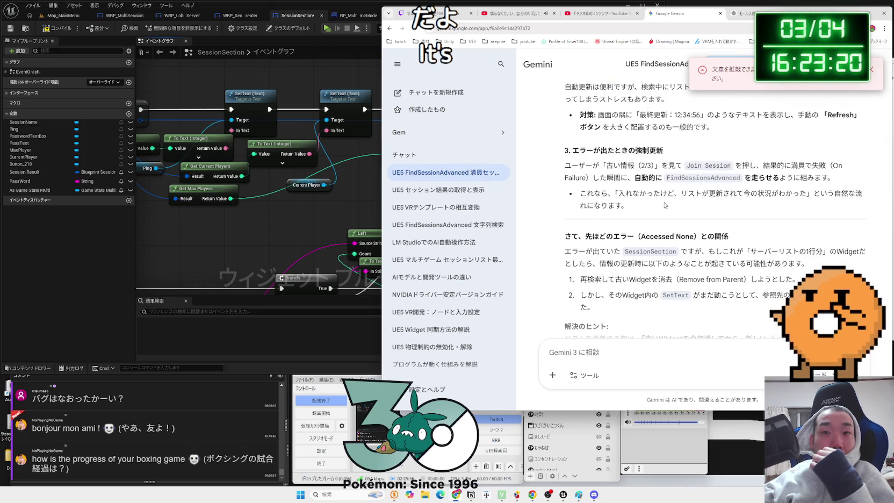
pyautogui.scroll(-2, 665, 205)
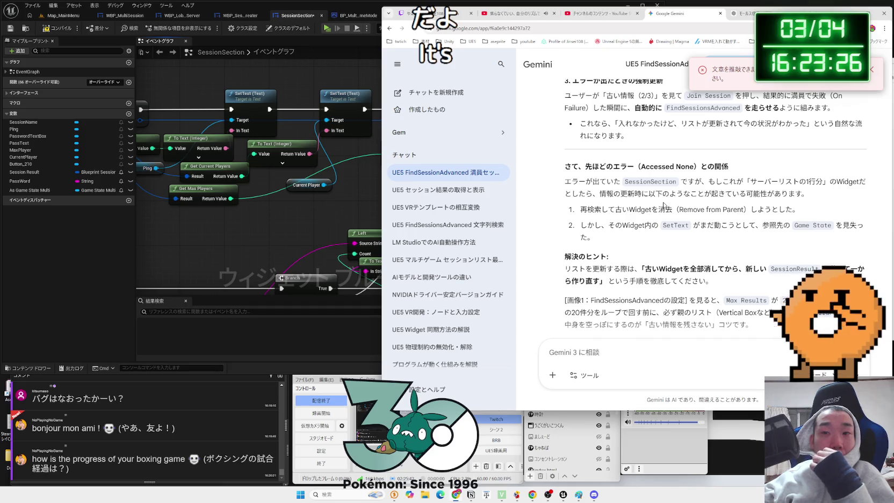
pyautogui.scroll(-2, 665, 205)
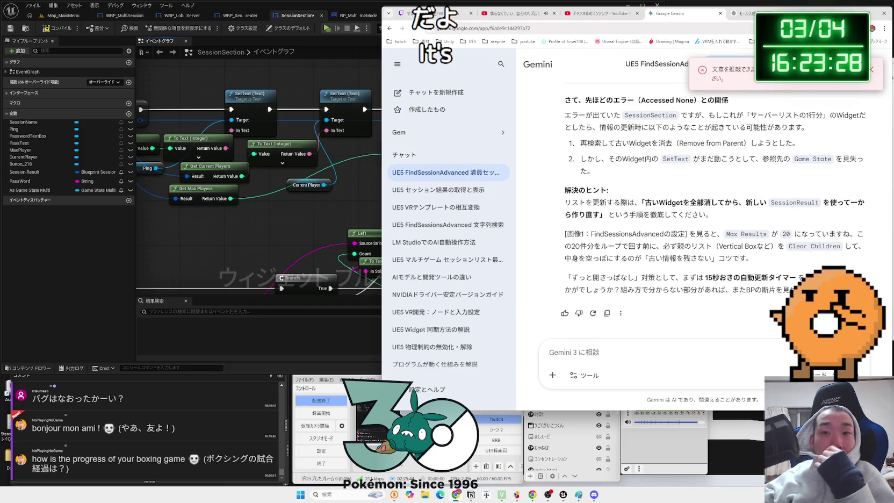
pyautogui.click(307, 237)
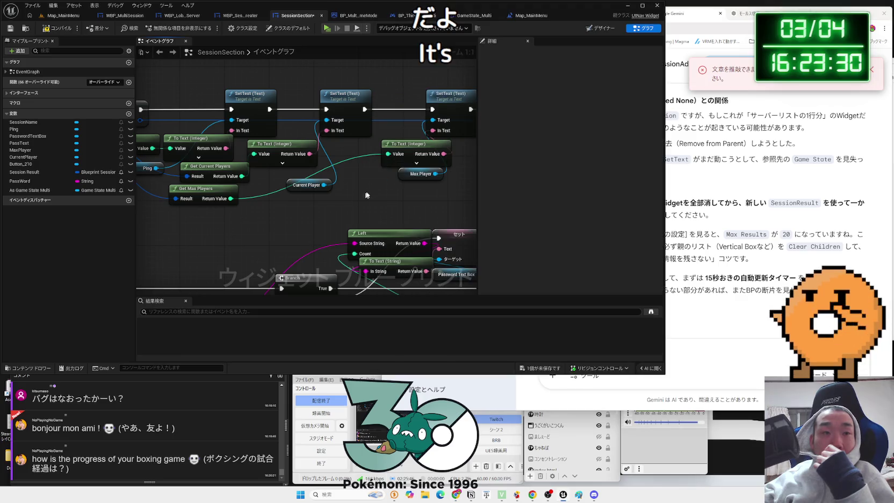
# - Return to the Map_MainMenu level and launch a three-player play-in-editor test
pyautogui.scroll(-2, 307, 237)
pyautogui.click(509, 16)
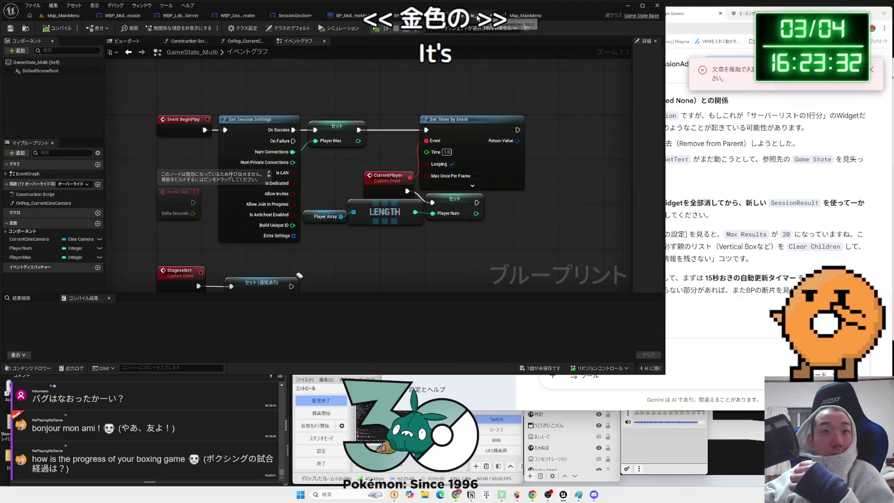
pyautogui.click(430, 15)
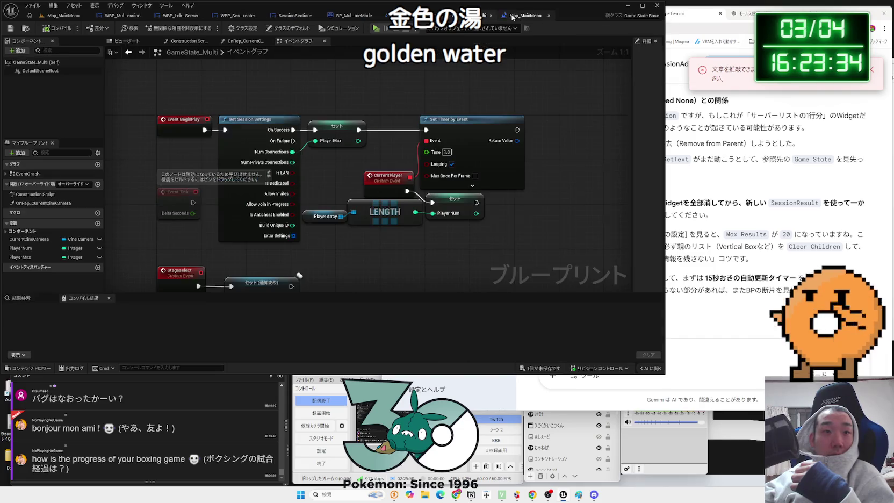
pyautogui.click(63, 15)
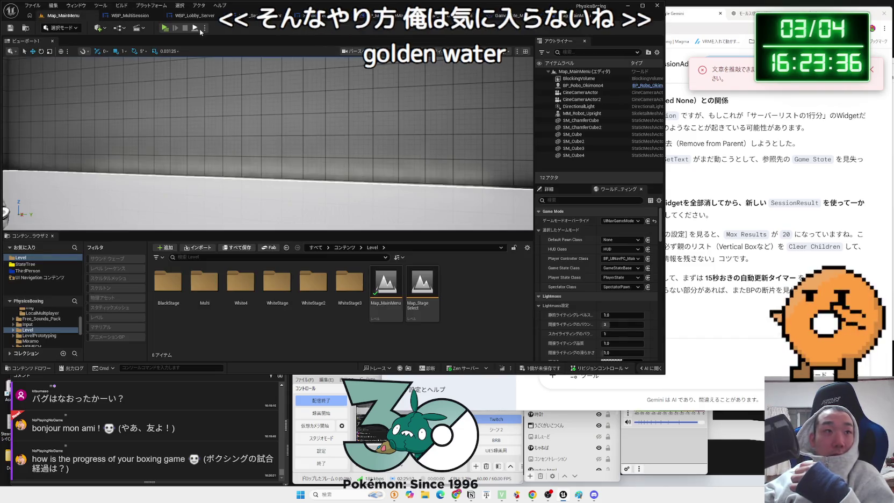
pyautogui.press('a')
pyautogui.hotkey('alt', 'p')
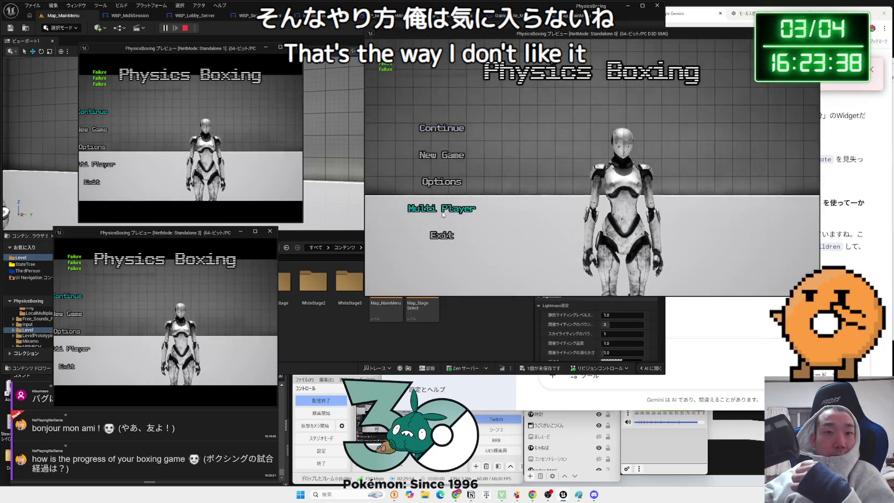
# - Widen the Standalone 1 and 2 preview windows and host a new StageSelect session
pyautogui.click(468, 202)
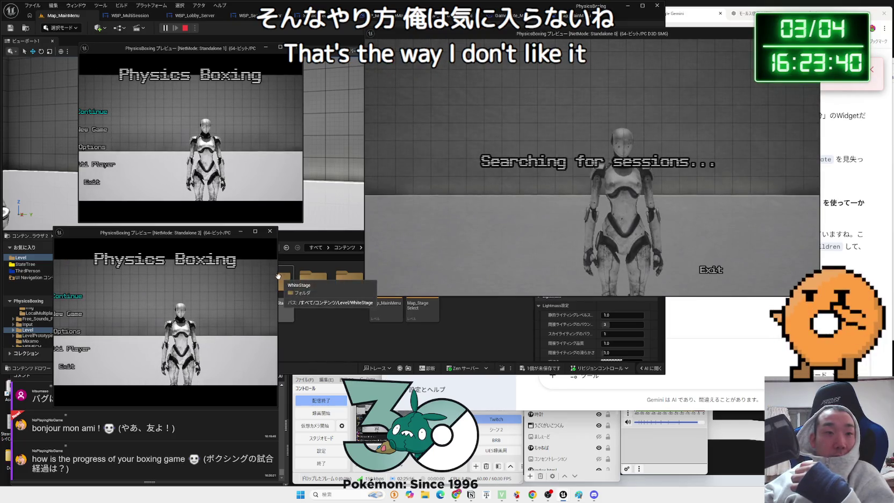
pyautogui.moveTo(278, 276); pyautogui.dragTo(358, 276)
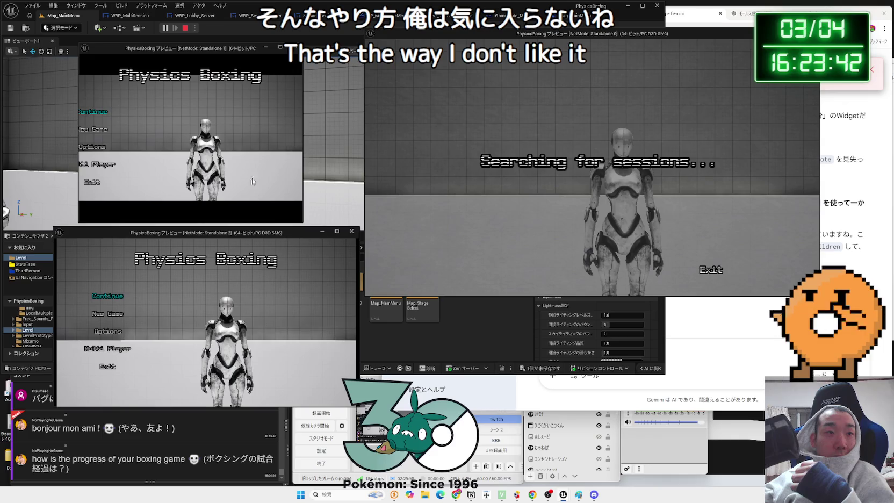
pyautogui.moveTo(303, 139); pyautogui.dragTo(375, 138)
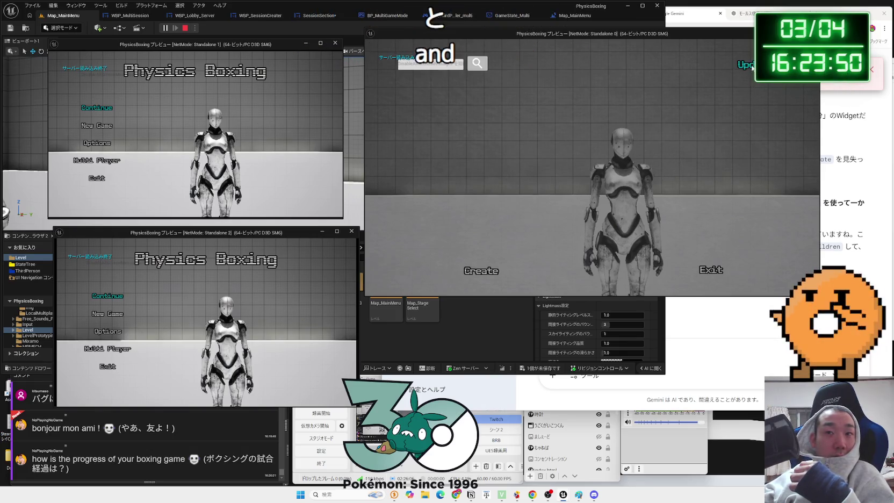
pyautogui.click(481, 270)
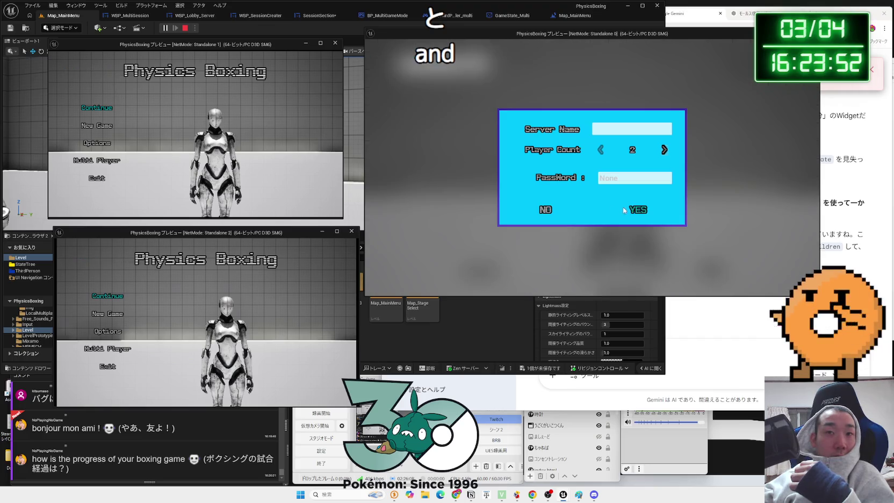
pyautogui.click(633, 209)
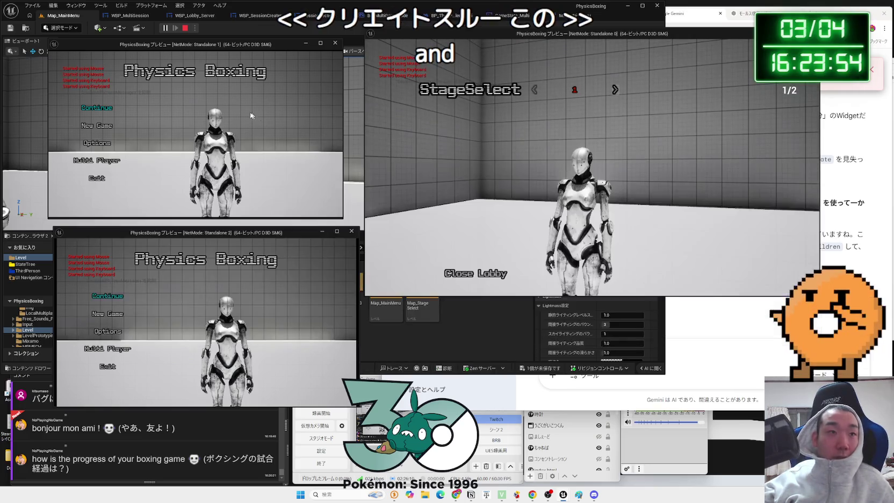
# - Search and refresh the session list on a client, then join the lobby listed at Players 1/2
pyautogui.click(99, 166)
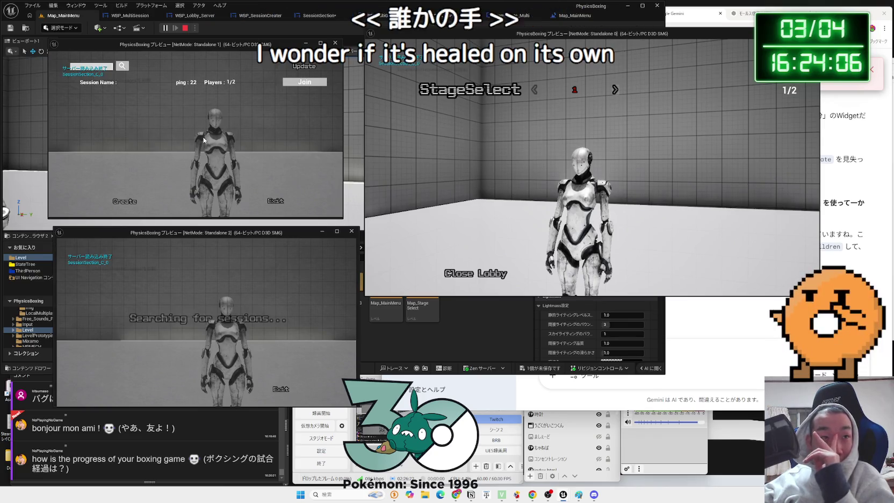
pyautogui.click(295, 85)
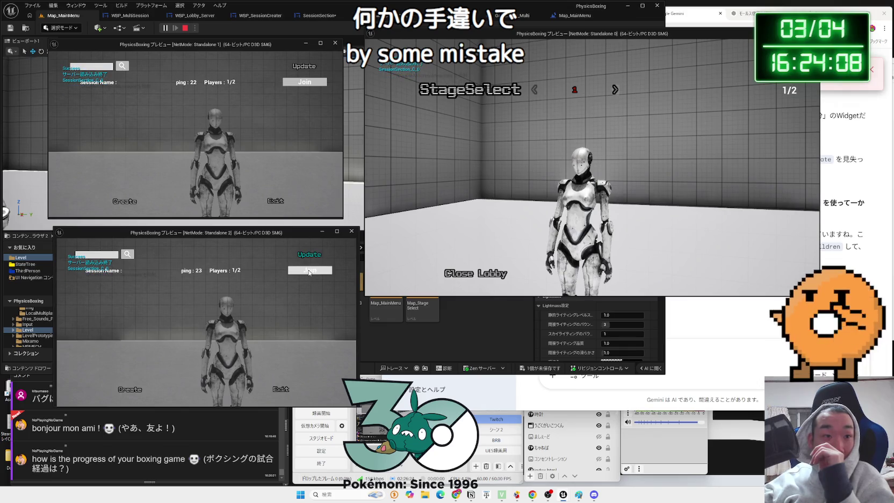
pyautogui.click(310, 272)
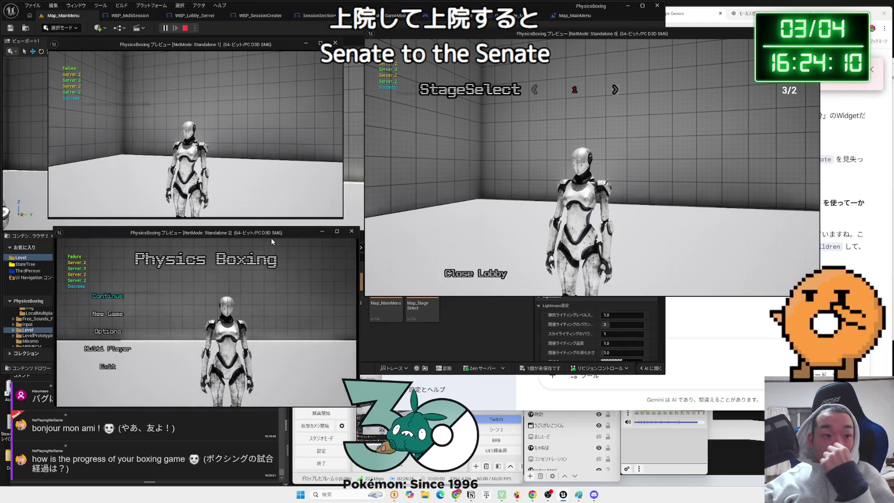